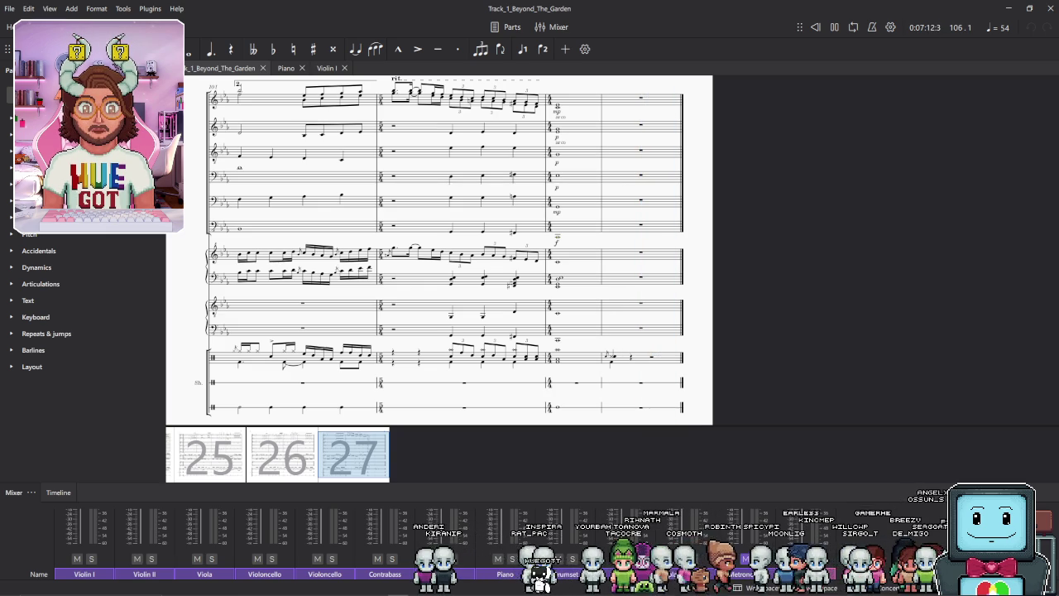
Enlarge the mixer to show each instrument's sound, FX, reverb sends, pan and volume faders
{"action": "left_click_drag", "start_coordinate": [605, 483], "coordinate": [622, 373]}
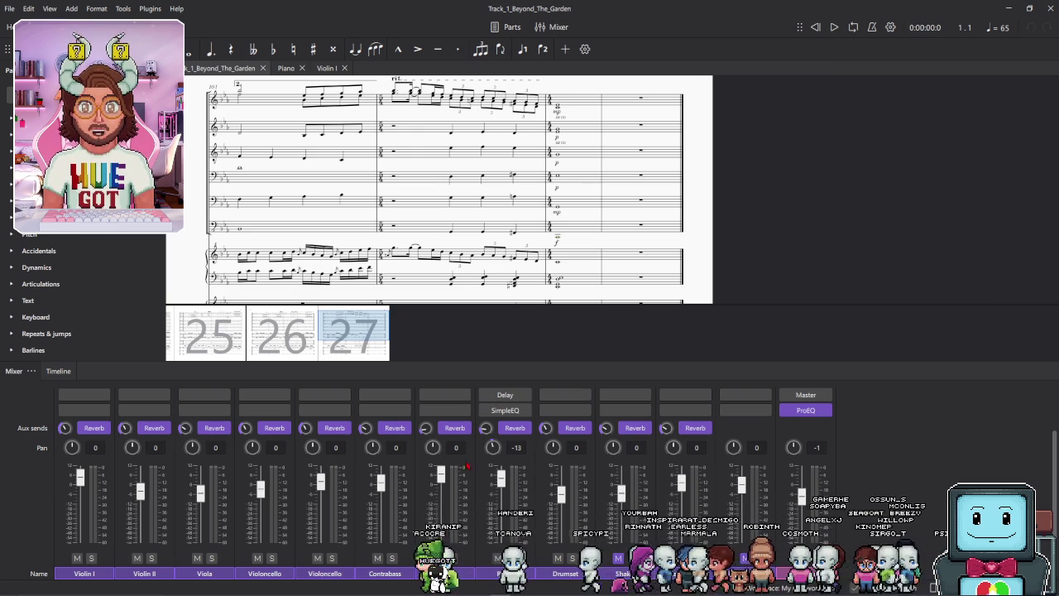
{"action": "scroll", "coordinate": [377, 422], "scroll_direction": "up", "scroll_amount": 2}
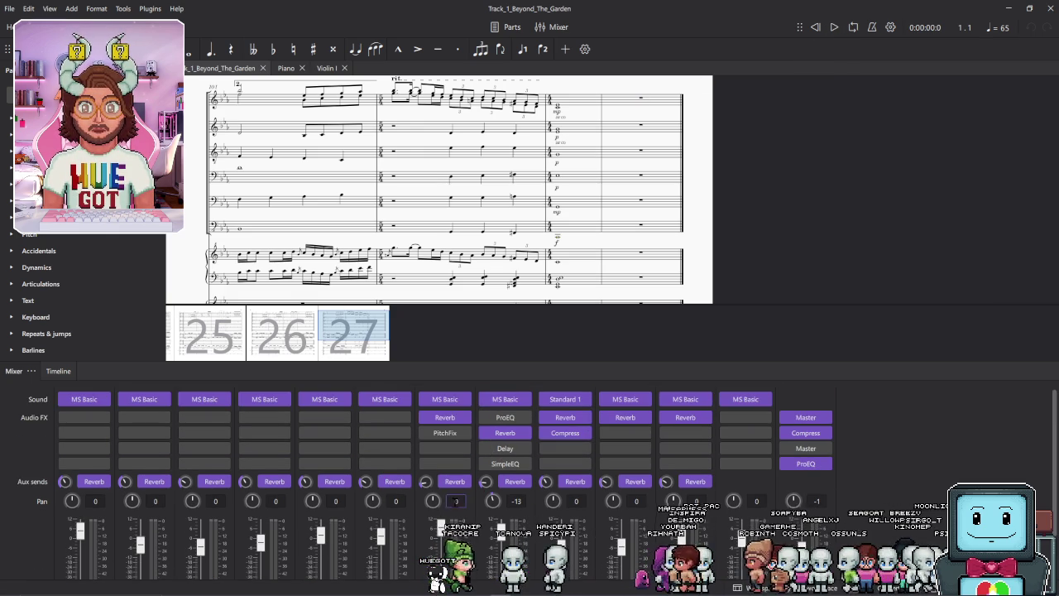
{"action": "left_click_drag", "start_coordinate": [468, 361], "coordinate": [473, 395]}
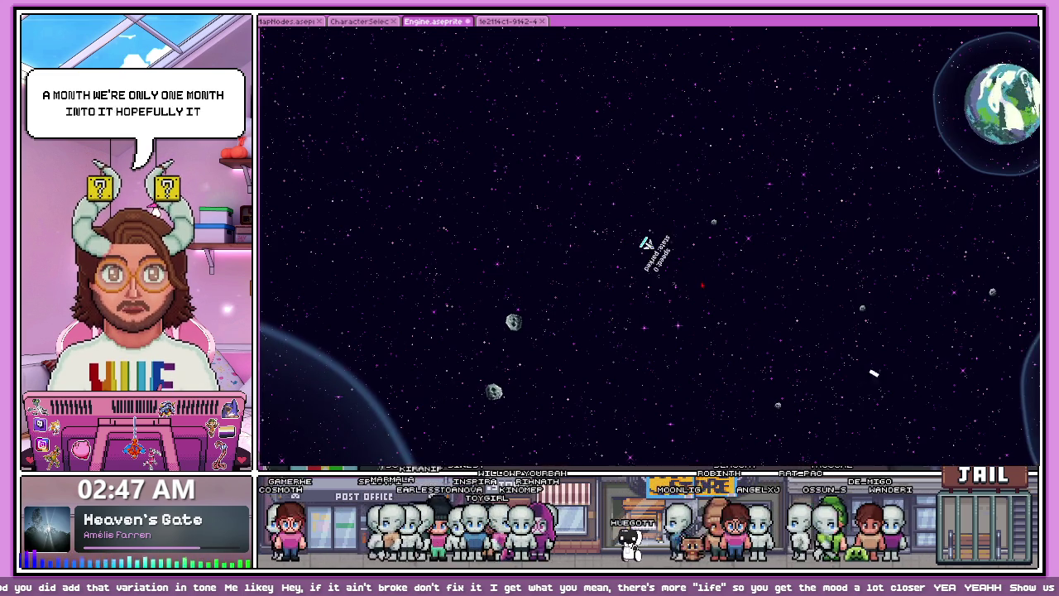
Thrust the ship away from the planet until it coasts at speed 292, then start turning
{"action": "key", "text": "w"}
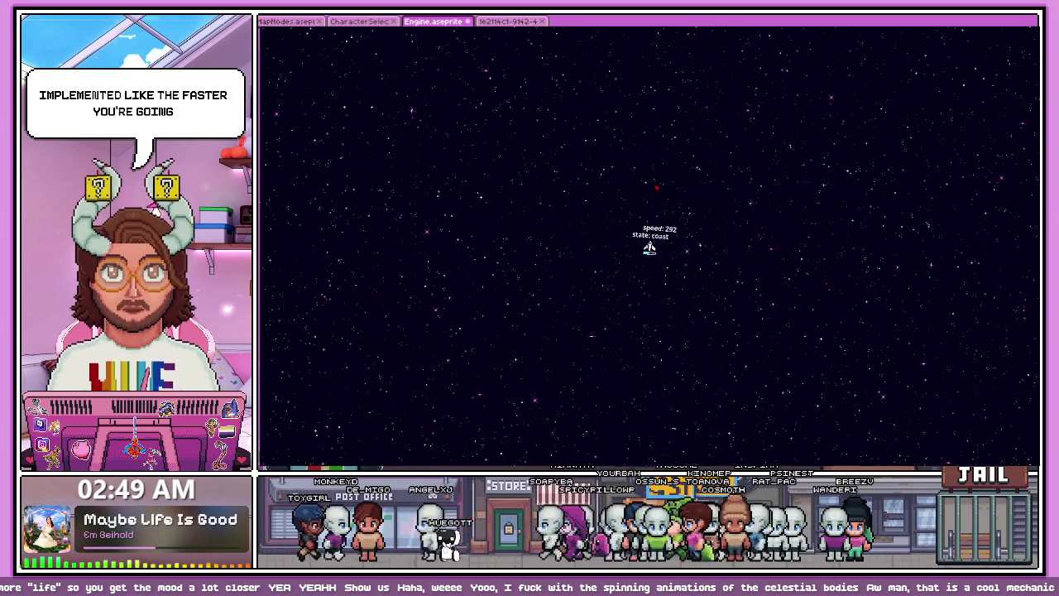
{"action": "key", "text": "a"}
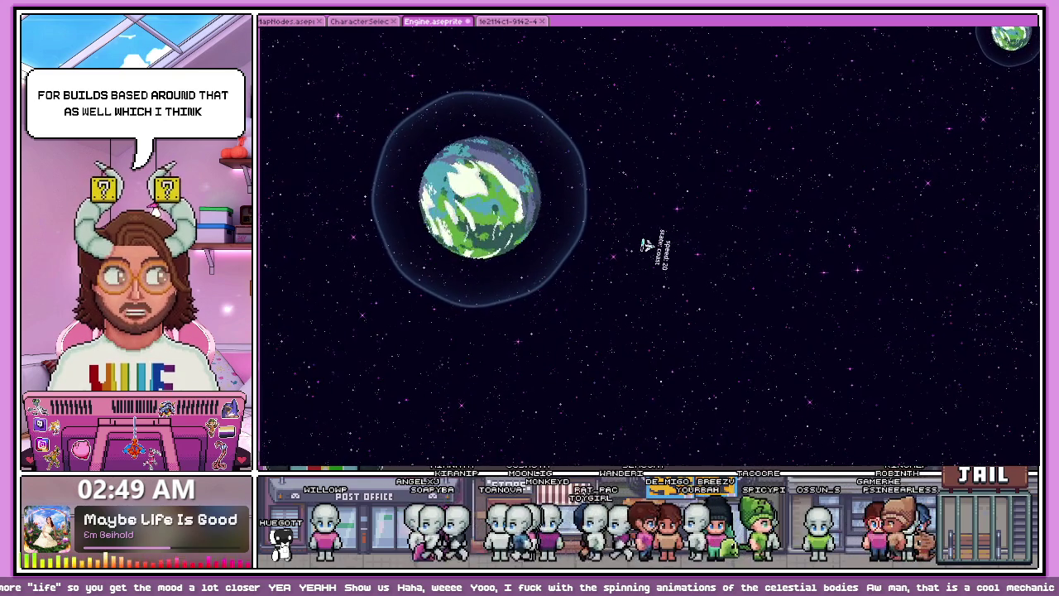
Switch from the game build to Engine.aseprite in Aseprite
{"action": "key", "text": "alt+Tab"}
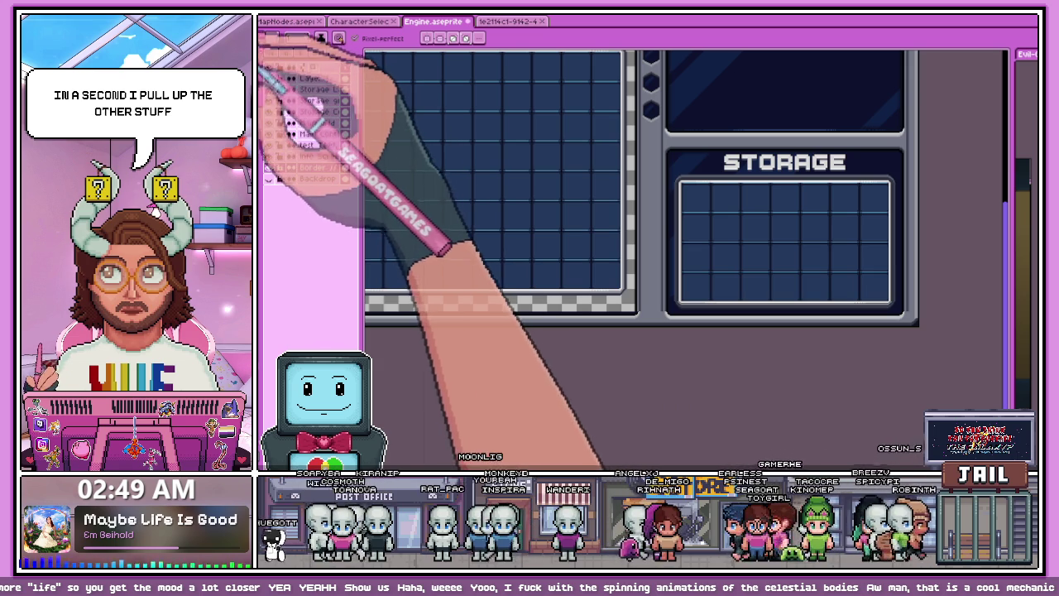
Select Layer 1 and add a new empty Layer 2 above it
{"action": "scroll", "coordinate": [491, 248], "scroll_direction": "down", "scroll_amount": 5}
{"action": "scroll", "coordinate": [488, 261], "scroll_direction": "up", "scroll_amount": 2}
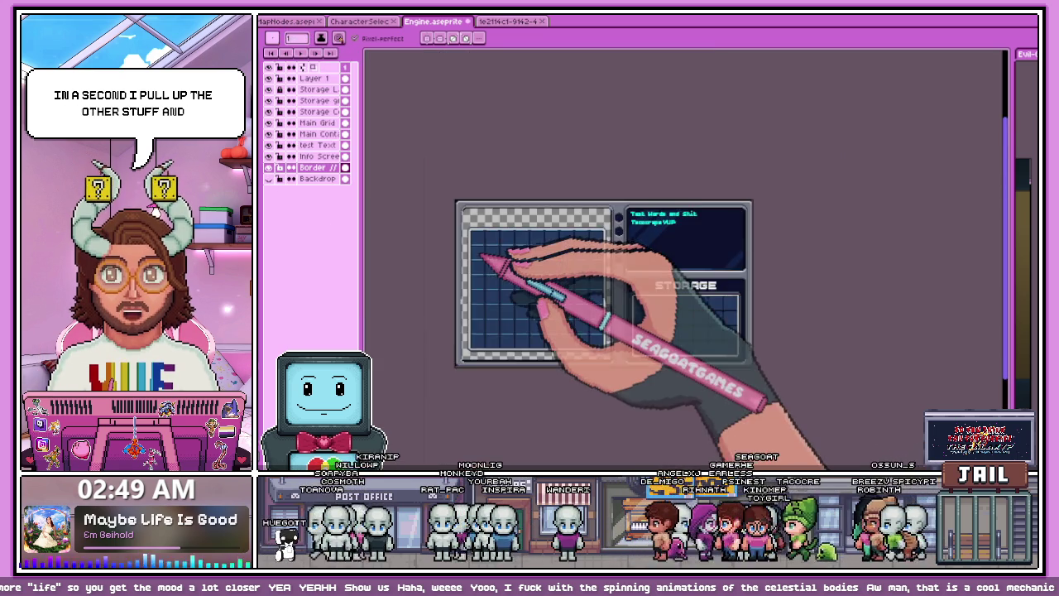
{"action": "scroll", "coordinate": [484, 257], "scroll_direction": "up", "scroll_amount": 3}
{"action": "scroll", "coordinate": [580, 342], "scroll_direction": "down", "scroll_amount": 2}
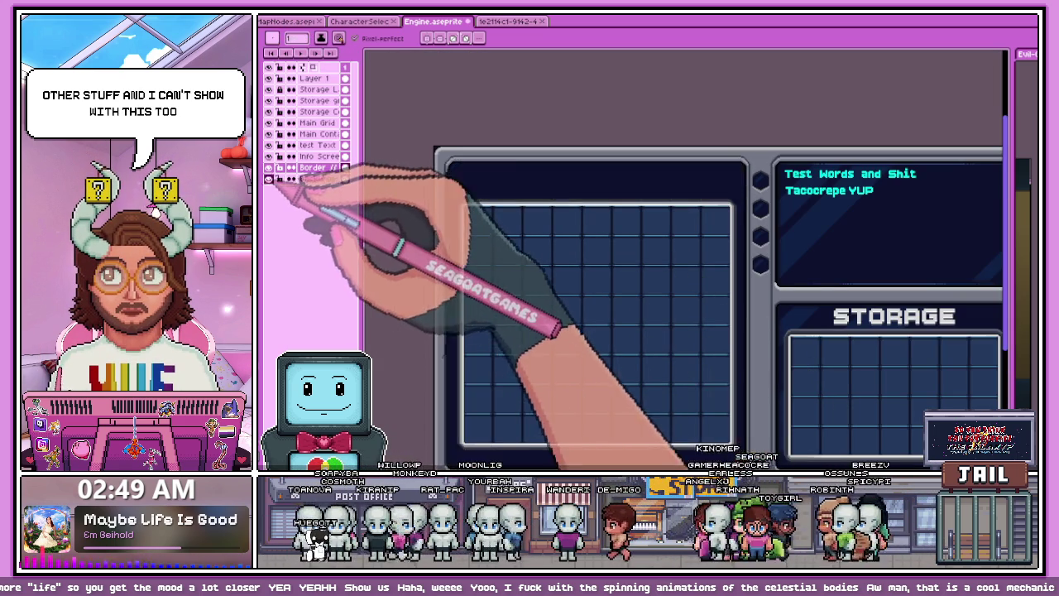
{"action": "scroll", "coordinate": [548, 237], "scroll_direction": "down", "scroll_amount": 3}
{"action": "scroll", "coordinate": [539, 207], "scroll_direction": "up", "scroll_amount": 1}
{"action": "scroll", "coordinate": [539, 332], "scroll_direction": "up", "scroll_amount": 2}
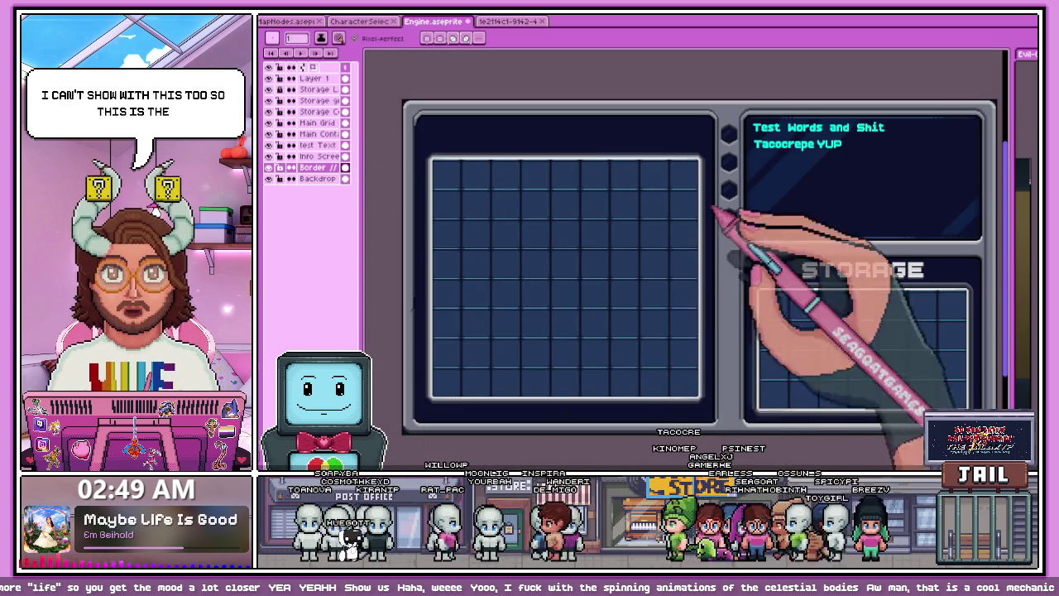
{"action": "left_click", "coordinate": [323, 79]}
{"action": "key", "text": "shift+n"}
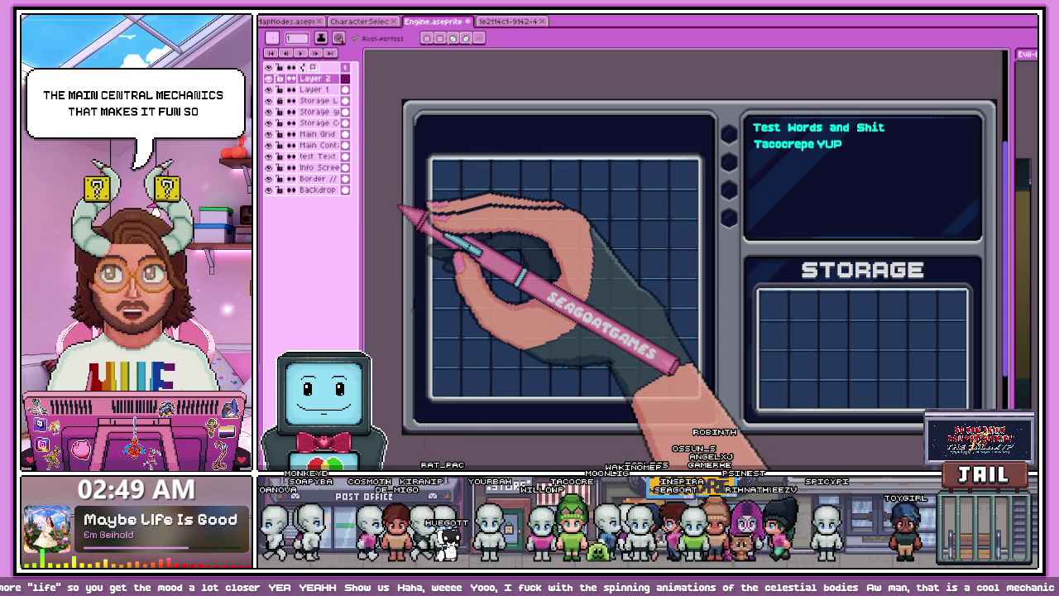
Start sketching a green block outline across the top of the inventory grid
{"action": "scroll", "coordinate": [488, 188], "scroll_direction": "down", "scroll_amount": 2}
{"action": "scroll", "coordinate": [485, 229], "scroll_direction": "up", "scroll_amount": 1}
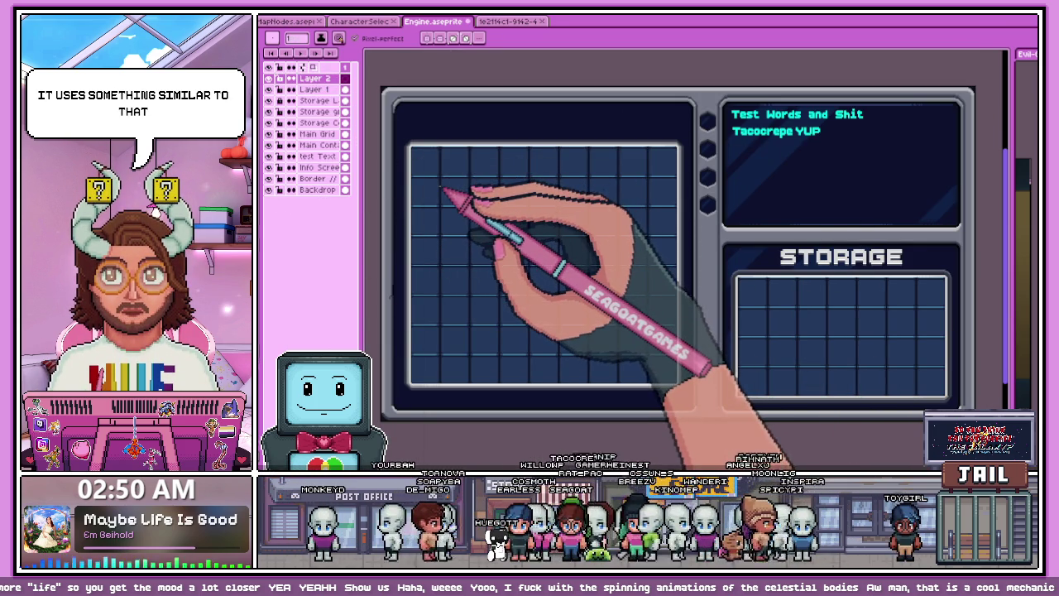
{"action": "scroll", "coordinate": [445, 188], "scroll_direction": "up", "scroll_amount": 1}
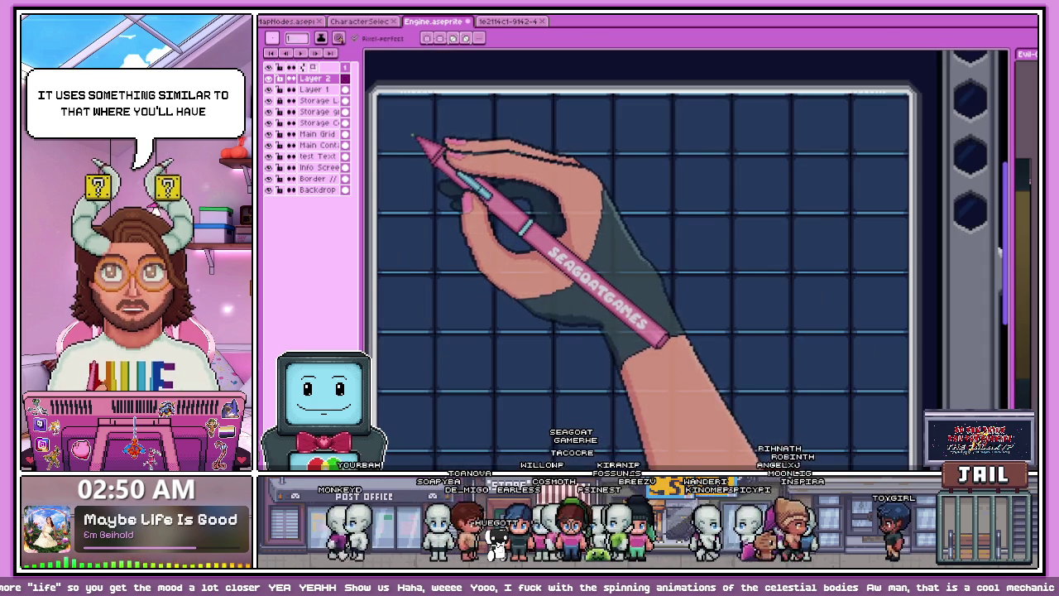
{"action": "mouse_move", "coordinate": [404, 129]}
{"action": "left_mouse_down"}
{"action": "mouse_move", "coordinate": [472, 128]}
{"action": "mouse_move", "coordinate": [540, 190]}
{"action": "mouse_move", "coordinate": [417, 196]}
{"action": "left_mouse_up"}
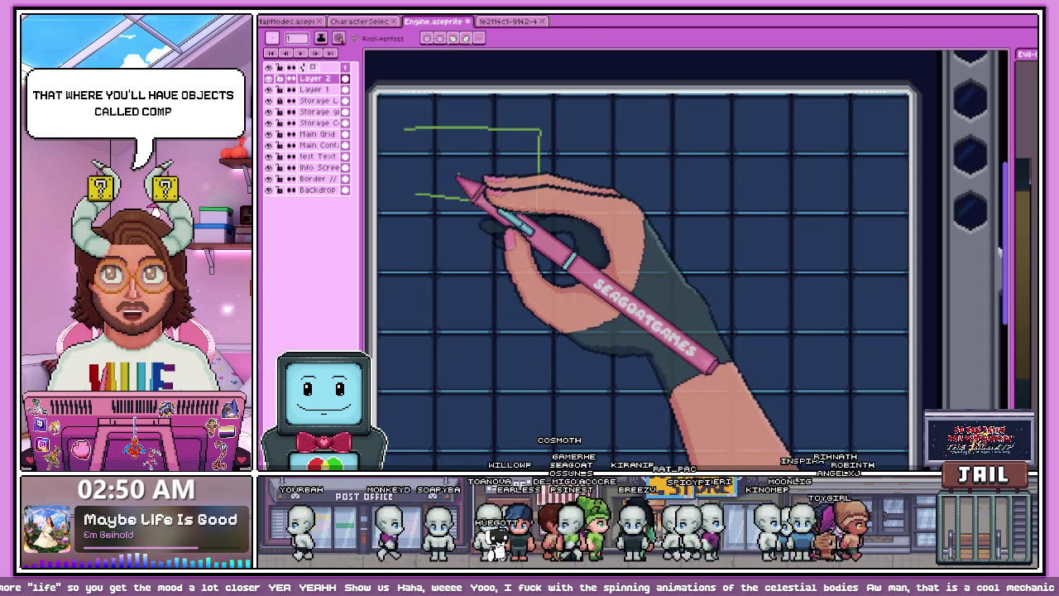
Outline a green rectangle at the grid's top-left and fill it solid green
{"action": "mouse_move", "coordinate": [394, 125]}
{"action": "left_mouse_down"}
{"action": "mouse_move", "coordinate": [525, 177]}
{"action": "mouse_move", "coordinate": [414, 189]}
{"action": "mouse_move", "coordinate": [393, 126]}
{"action": "left_mouse_up"}
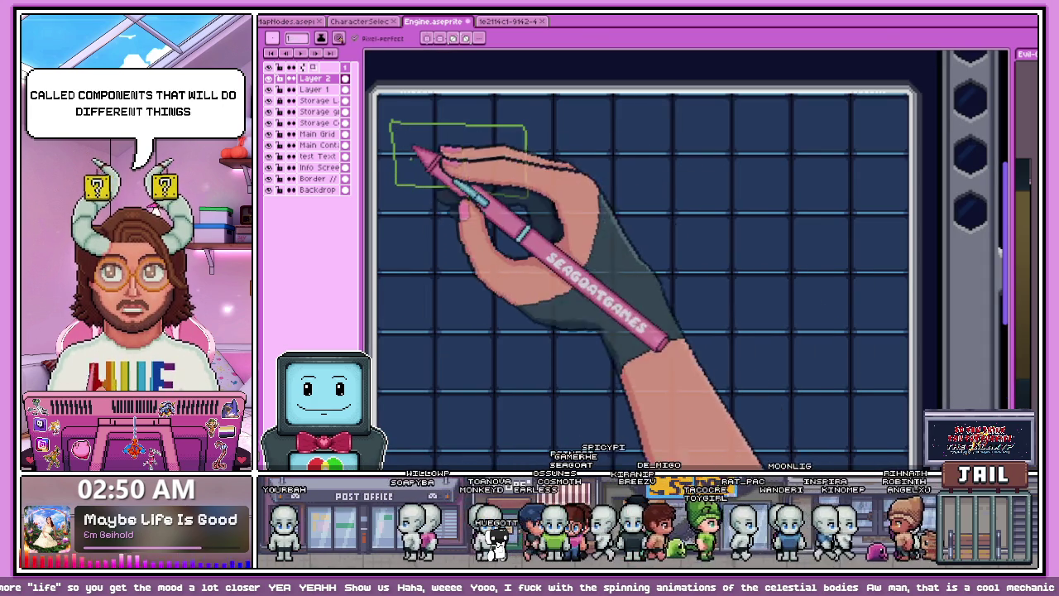
{"action": "key", "text": "g"}
{"action": "left_click", "coordinate": [495, 170]}
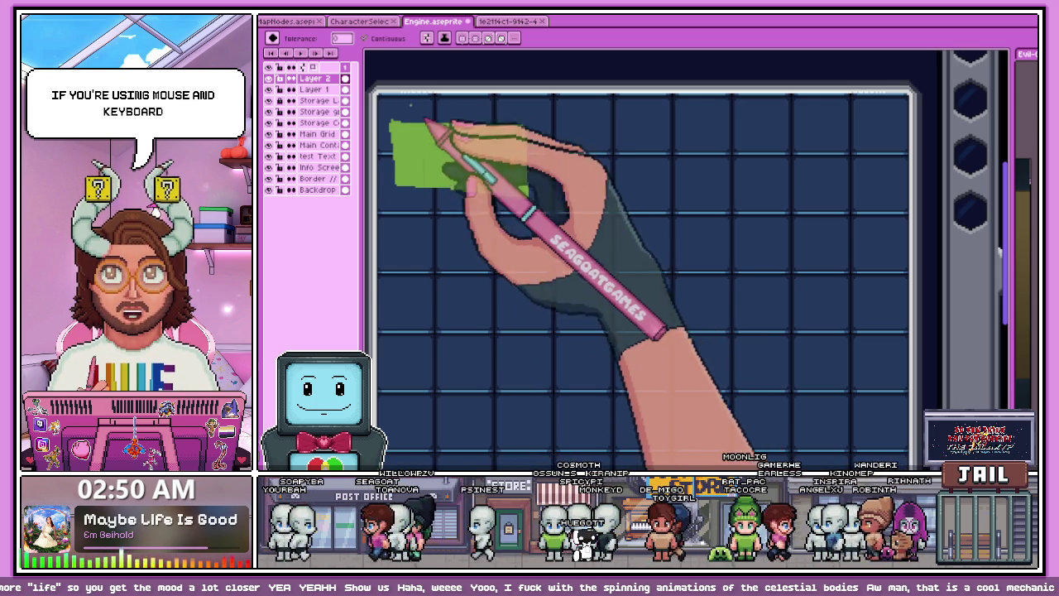
{"action": "scroll", "coordinate": [496, 157], "scroll_direction": "up", "scroll_amount": 2}
{"action": "left_click", "coordinate": [485, 158]}
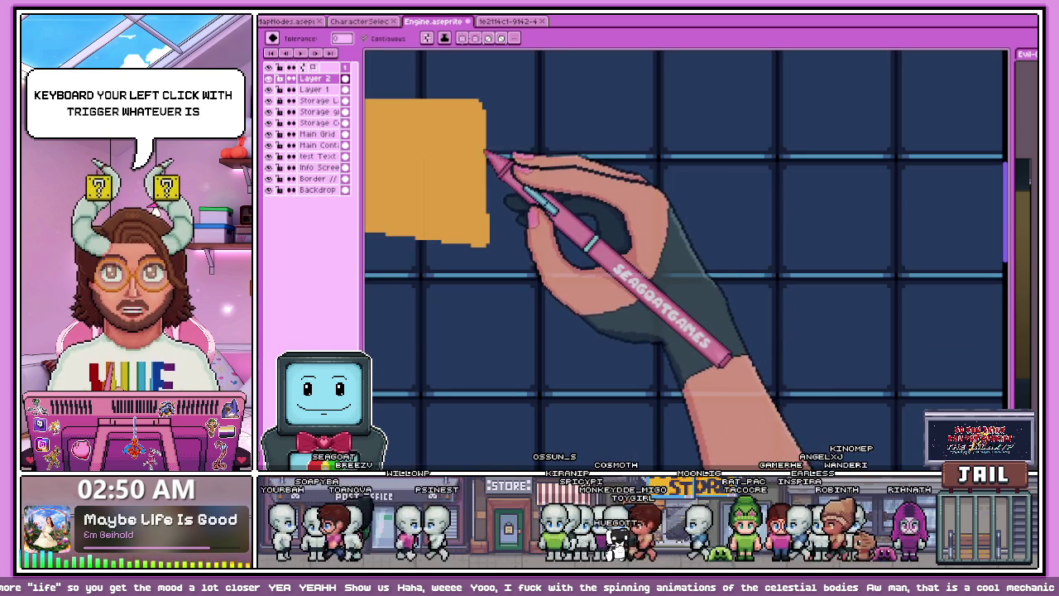
{"action": "key", "text": "ctrl+z"}
{"action": "key", "text": "b"}
Draw a filled orange connector right of the green block and begin a tall pink outline
{"action": "mouse_move", "coordinate": [489, 142]}
{"action": "left_mouse_down"}
{"action": "mouse_move", "coordinate": [568, 171]}
{"action": "mouse_move", "coordinate": [490, 180]}
{"action": "left_mouse_up"}
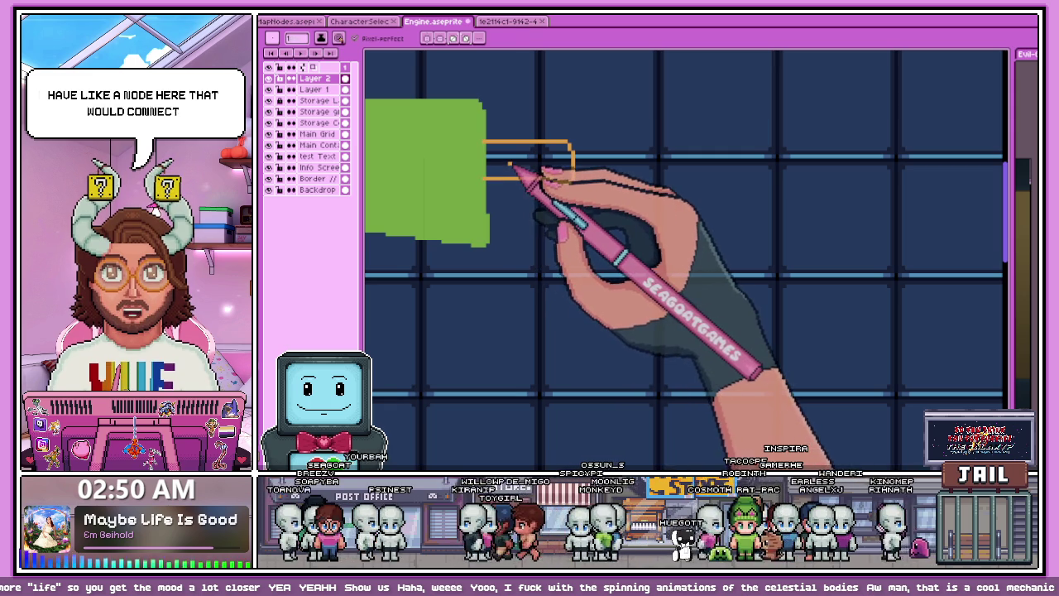
{"action": "key", "text": "g"}
{"action": "left_click", "coordinate": [530, 161]}
{"action": "scroll", "coordinate": [546, 207], "scroll_direction": "down", "scroll_amount": 3}
{"action": "scroll", "coordinate": [529, 213], "scroll_direction": "up", "scroll_amount": 1}
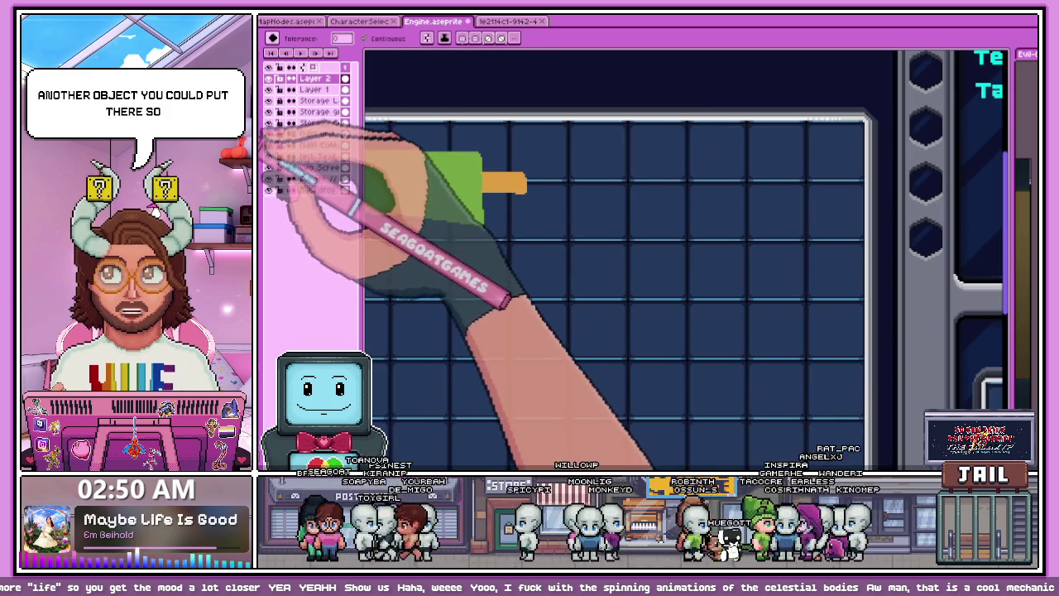
{"action": "key", "text": "Right"}
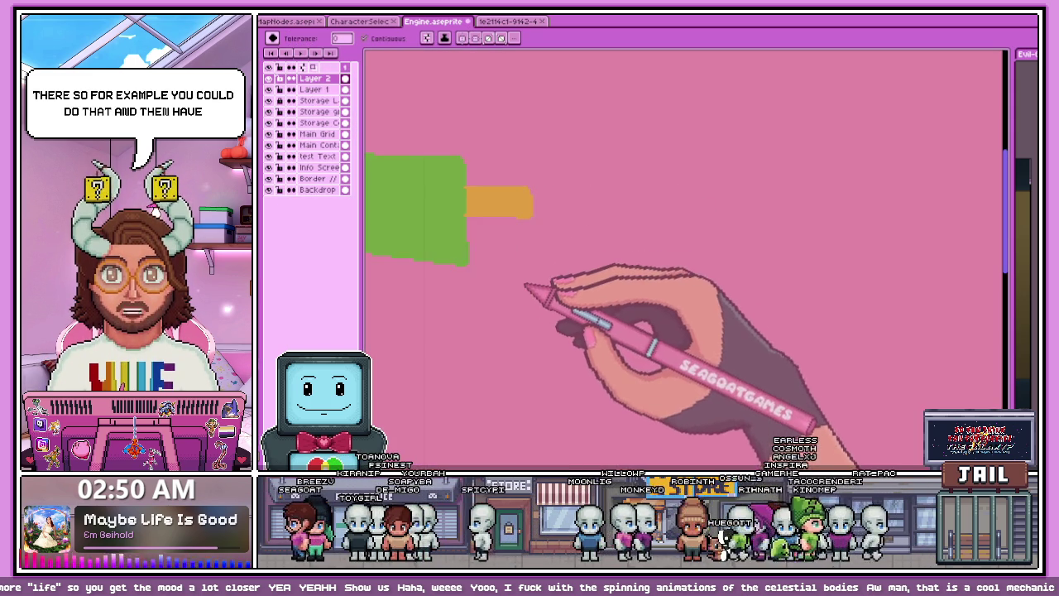
{"action": "key", "text": "Left"}
{"action": "key", "text": "b"}
{"action": "mouse_move", "coordinate": [527, 130]}
{"action": "left_mouse_down"}
{"action": "mouse_move", "coordinate": [648, 224]}
{"action": "mouse_move", "coordinate": [526, 130]}
{"action": "left_mouse_up"}
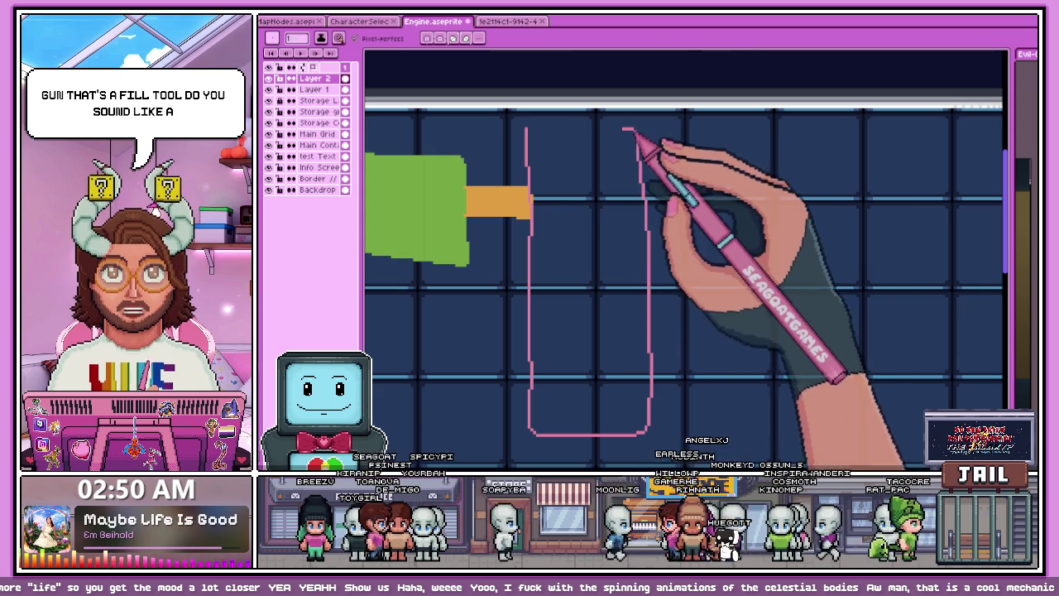
Fill the pink block solid pink, undoing the stray fills on the green block and background
{"action": "key", "text": "g"}
{"action": "left_click", "coordinate": [579, 186]}
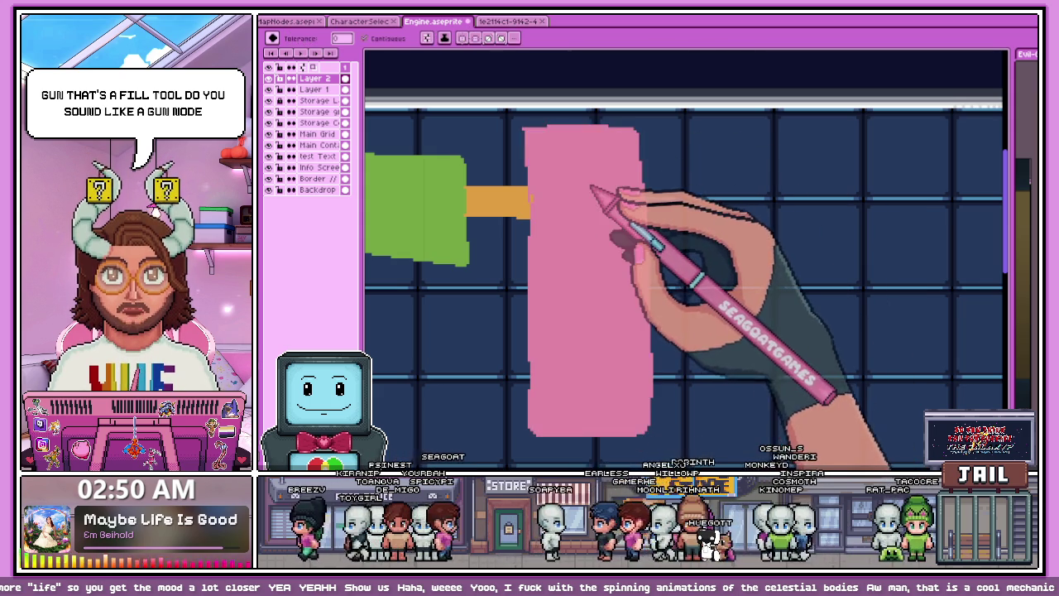
{"action": "scroll", "coordinate": [612, 232], "scroll_direction": "down", "scroll_amount": 1}
{"action": "scroll", "coordinate": [579, 236], "scroll_direction": "down", "scroll_amount": 2}
{"action": "scroll", "coordinate": [570, 235], "scroll_direction": "up", "scroll_amount": 2}
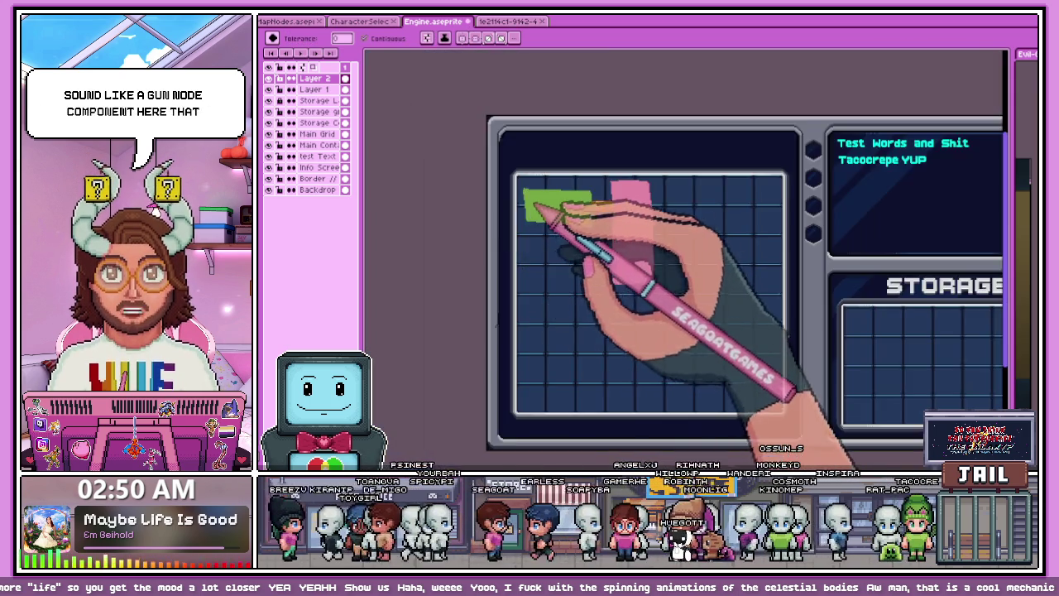
{"action": "scroll", "coordinate": [548, 208], "scroll_direction": "up", "scroll_amount": 1}
{"action": "left_click", "coordinate": [538, 220]}
{"action": "key", "text": "ctrl+z"}
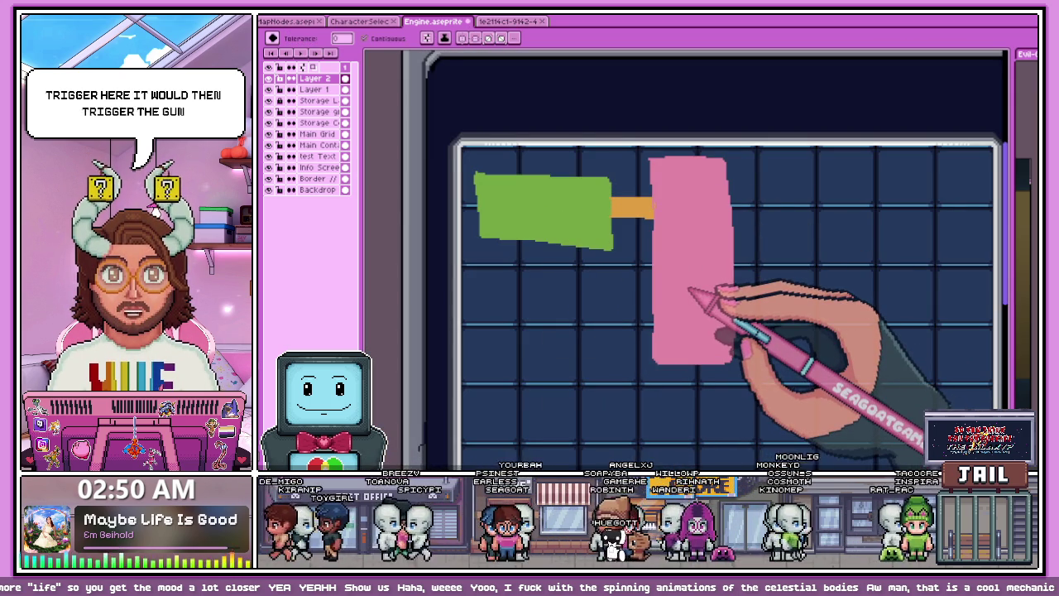
{"action": "scroll", "coordinate": [690, 291], "scroll_direction": "down", "scroll_amount": 1}
{"action": "scroll", "coordinate": [546, 223], "scroll_direction": "up", "scroll_amount": 1}
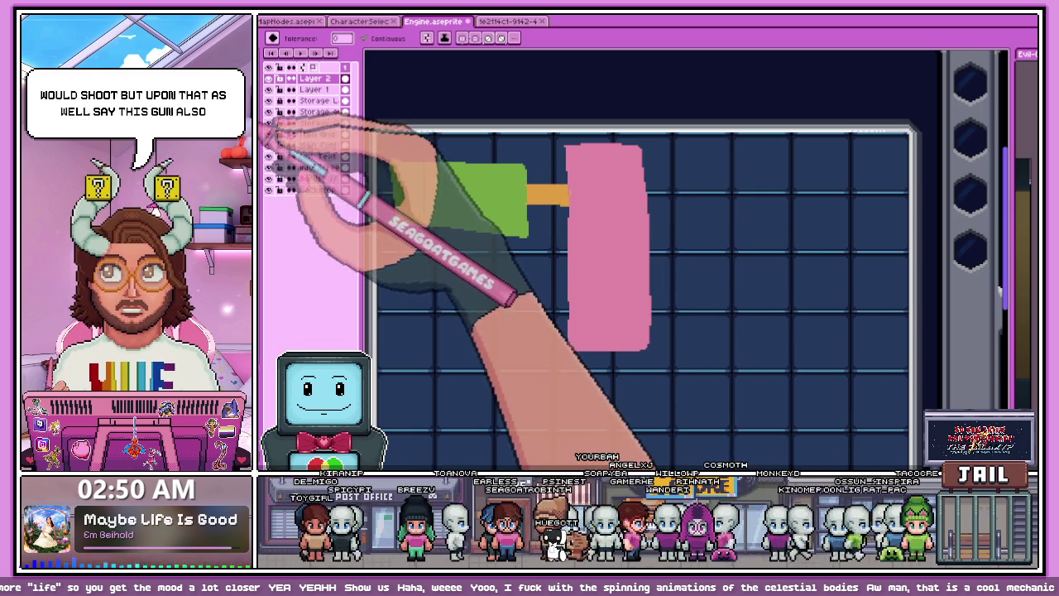
{"action": "scroll", "coordinate": [705, 352], "scroll_direction": "up", "scroll_amount": 1}
{"action": "left_click", "coordinate": [643, 208]}
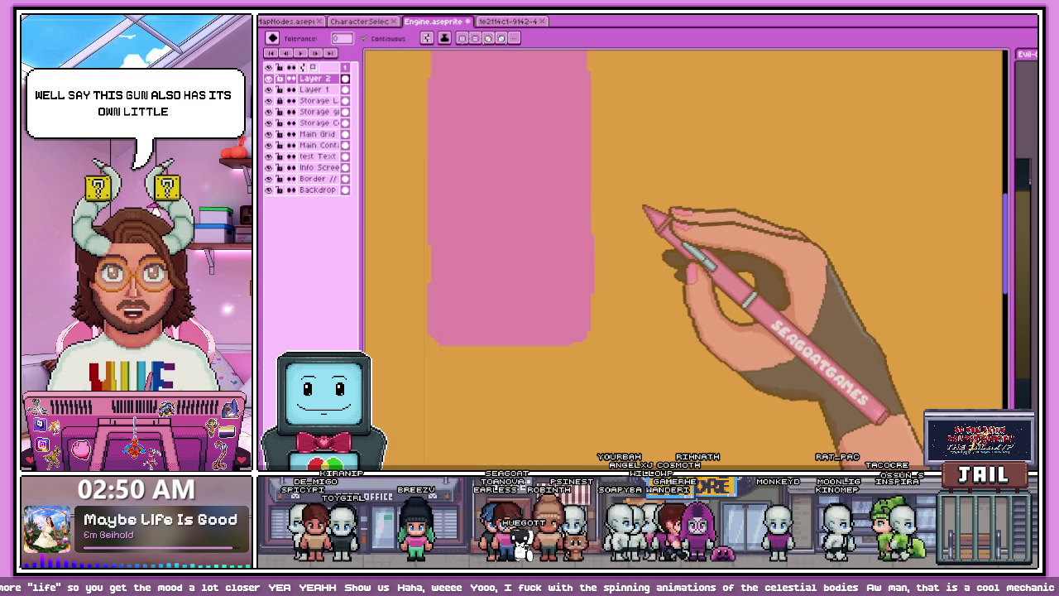
{"action": "key", "text": "ctrl+z"}
Draw a short orange connector stub on the pink block's right edge
{"action": "key", "text": "b"}
{"action": "mouse_move", "coordinate": [586, 188]}
{"action": "left_mouse_down"}
{"action": "mouse_move", "coordinate": [630, 188]}
{"action": "mouse_move", "coordinate": [650, 201]}
{"action": "mouse_move", "coordinate": [637, 220]}
{"action": "mouse_move", "coordinate": [578, 220]}
{"action": "left_mouse_up"}
{"action": "key", "text": "g"}
{"action": "scroll", "coordinate": [612, 219], "scroll_direction": "down", "scroll_amount": 1}
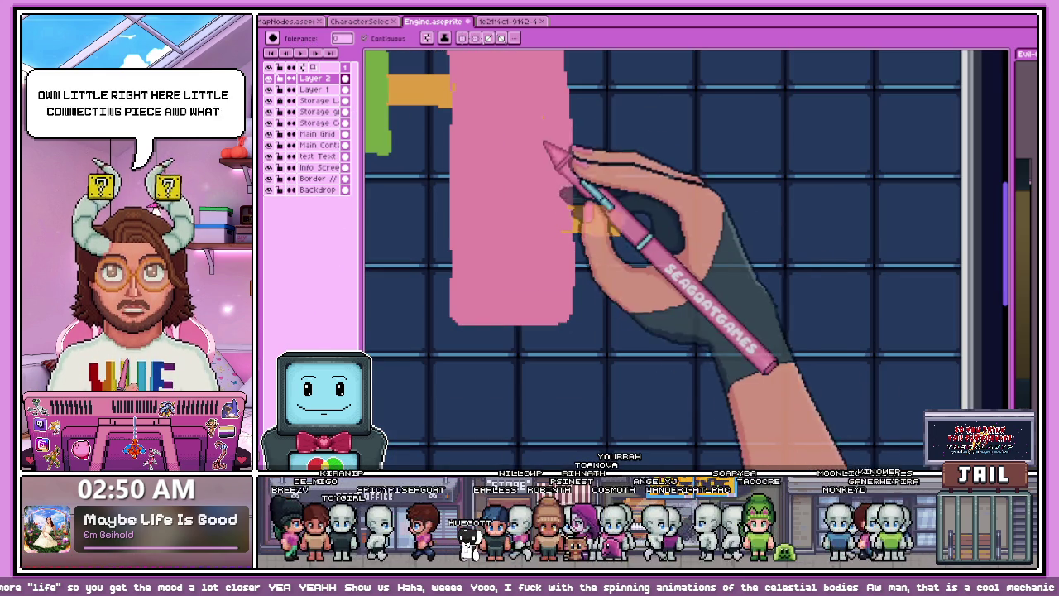
{"action": "left_click", "coordinate": [519, 242]}
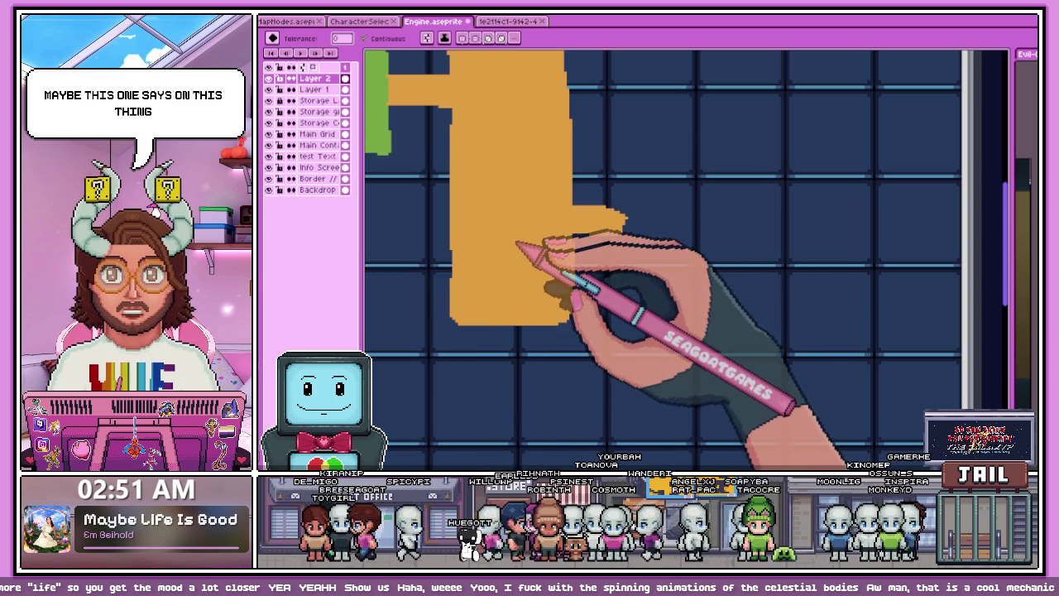
{"action": "key", "text": "ctrl+z"}
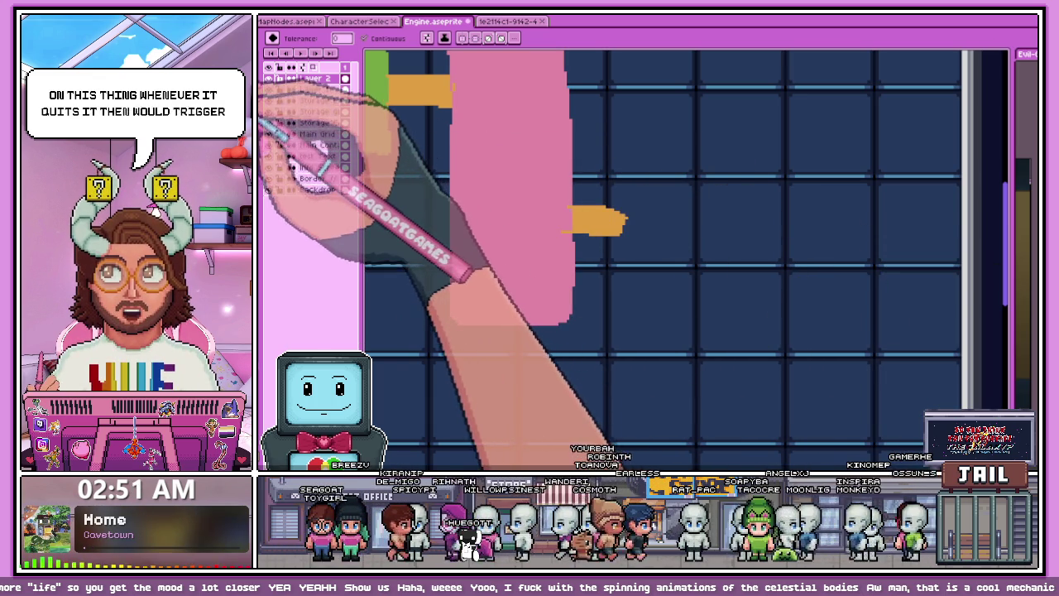
{"action": "scroll", "coordinate": [620, 207], "scroll_direction": "right", "scroll_amount": 1}
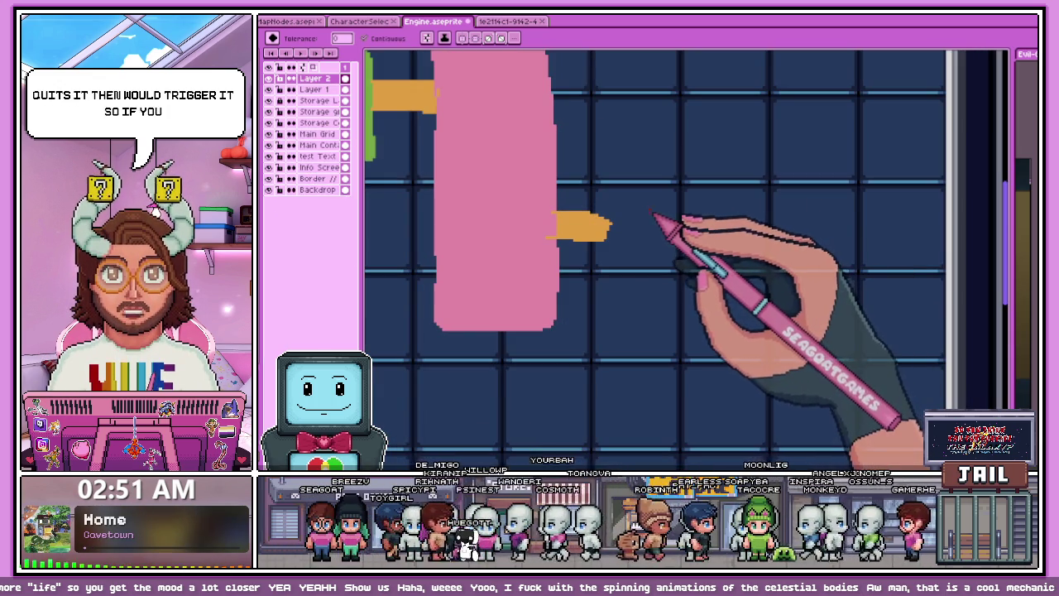
Draw a square right of the orange connector and fill it dark red
{"action": "key", "text": "v"}
{"action": "key", "text": "u"}
{"action": "left_click_drag", "start_coordinate": [637, 209], "coordinate": [753, 329]}
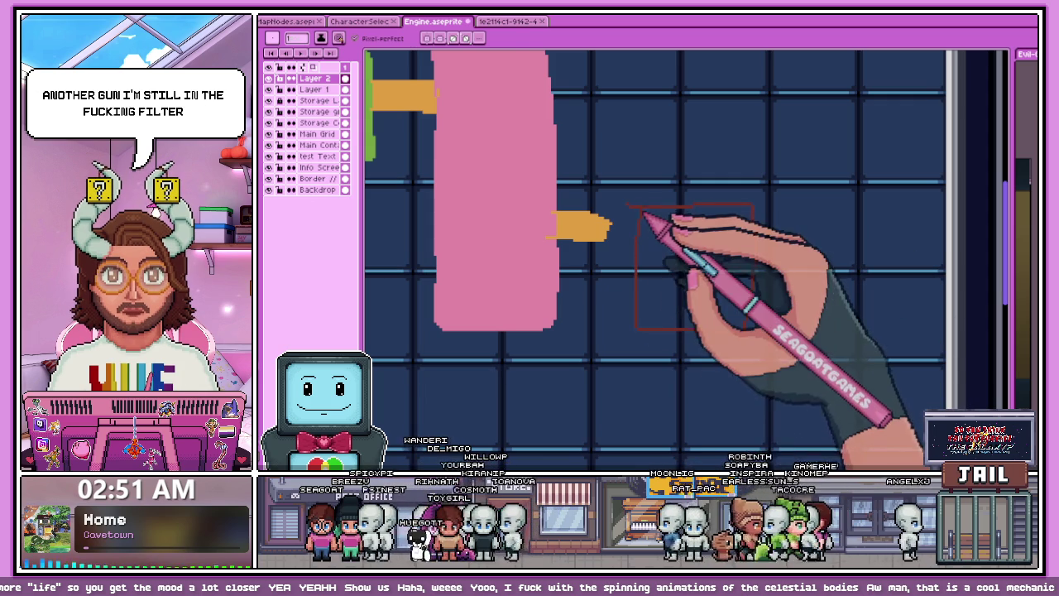
{"action": "key", "text": "g"}
{"action": "left_click", "coordinate": [654, 281]}
{"action": "scroll", "coordinate": [645, 284], "scroll_direction": "down", "scroll_amount": 1}
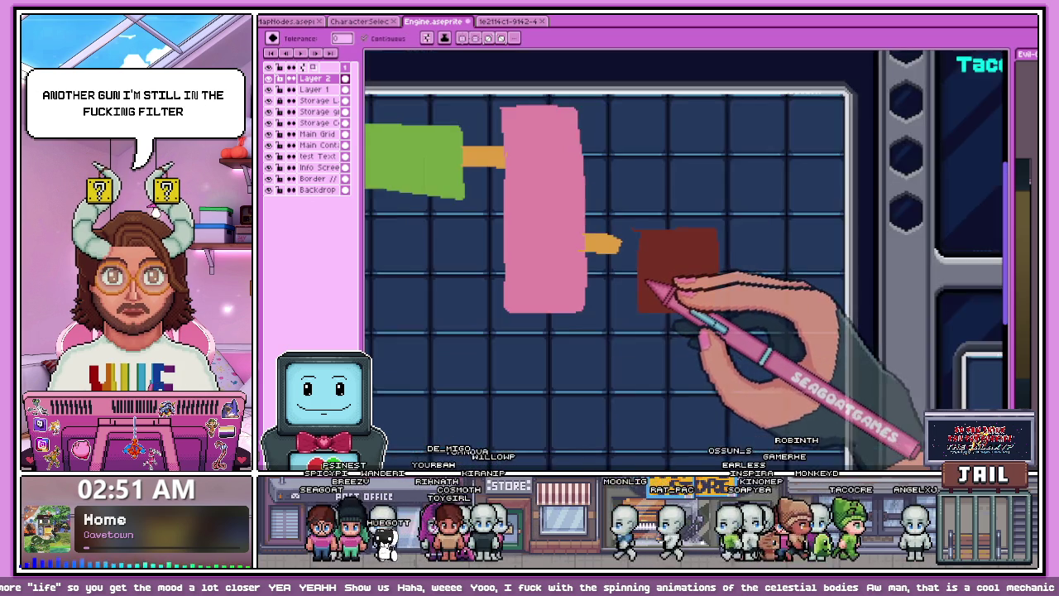
{"action": "scroll", "coordinate": [647, 283], "scroll_direction": "up", "scroll_amount": 1}
Extend the dark-red square's left edge and fill the empty strip red
{"action": "key", "text": "b"}
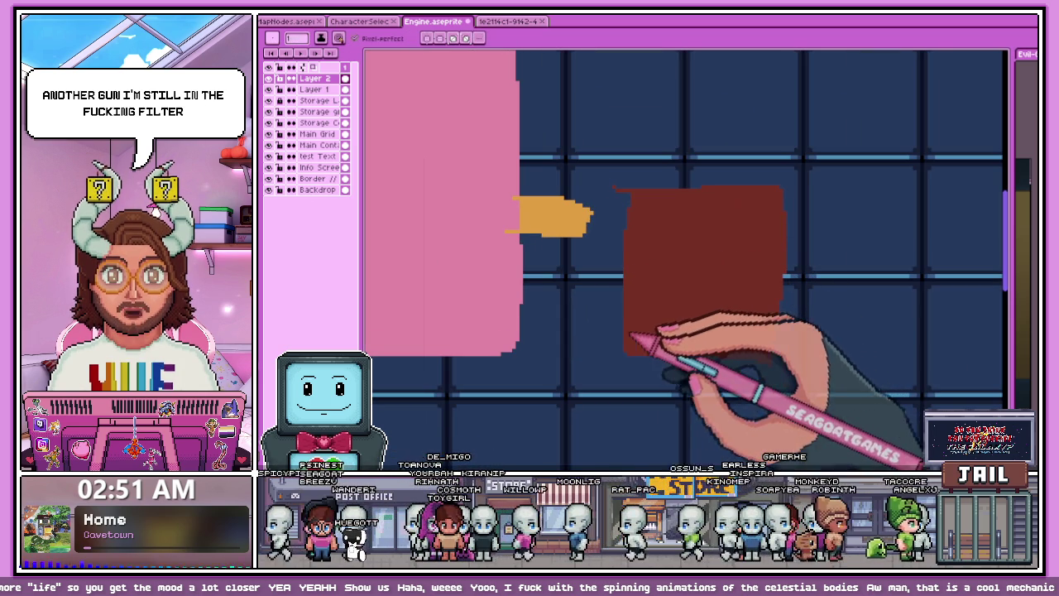
{"action": "left_click_drag", "start_coordinate": [622, 348], "coordinate": [629, 190]}
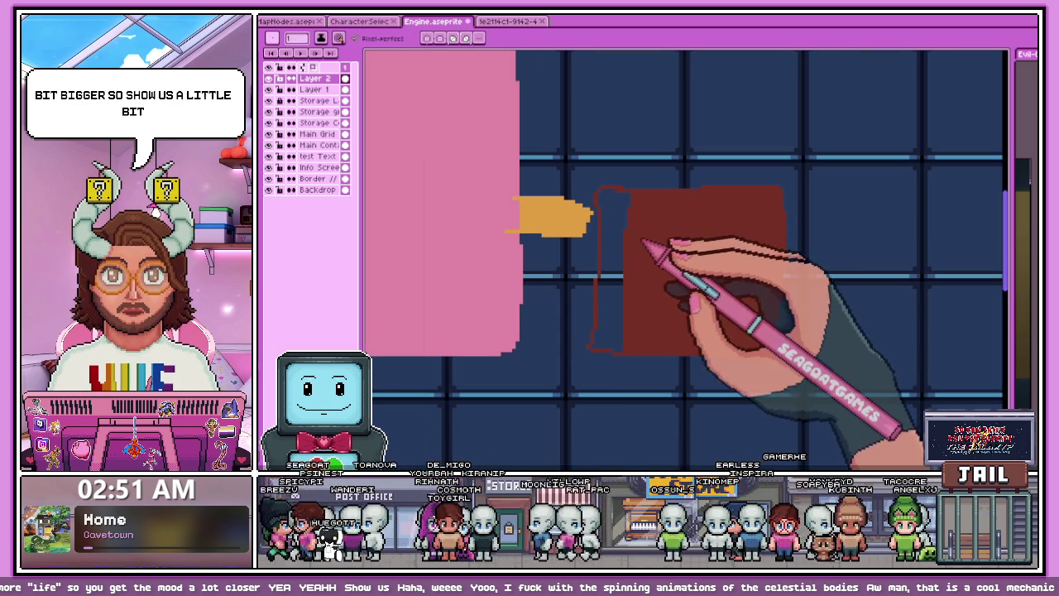
{"action": "key", "text": "g"}
{"action": "left_click", "coordinate": [619, 236]}
{"action": "scroll", "coordinate": [603, 276], "scroll_direction": "down", "scroll_amount": 2}
{"action": "scroll", "coordinate": [610, 253], "scroll_direction": "up", "scroll_amount": 1}
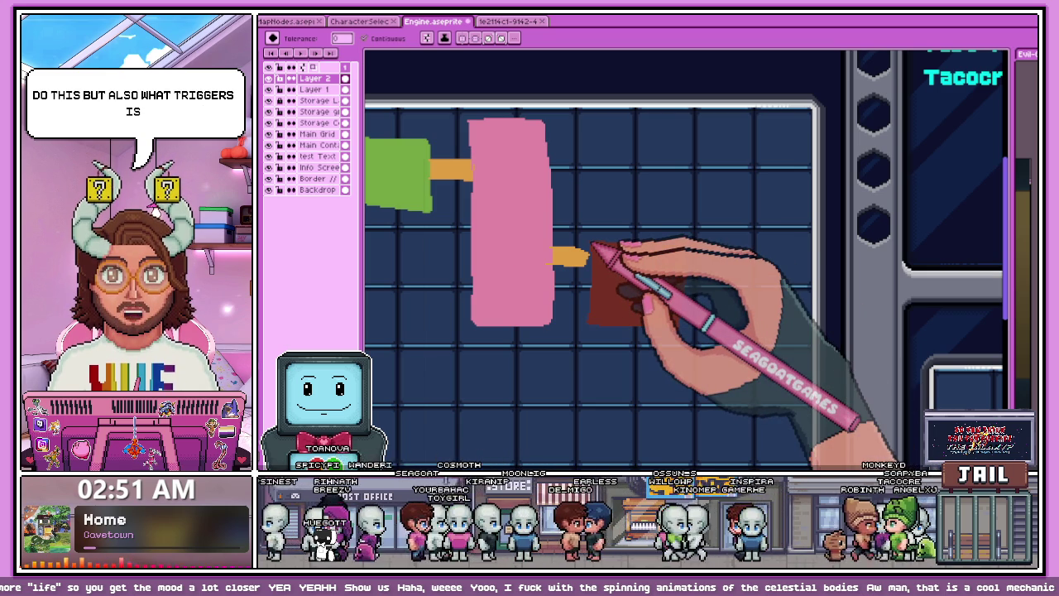
{"action": "scroll", "coordinate": [662, 302], "scroll_direction": "up", "scroll_amount": 1}
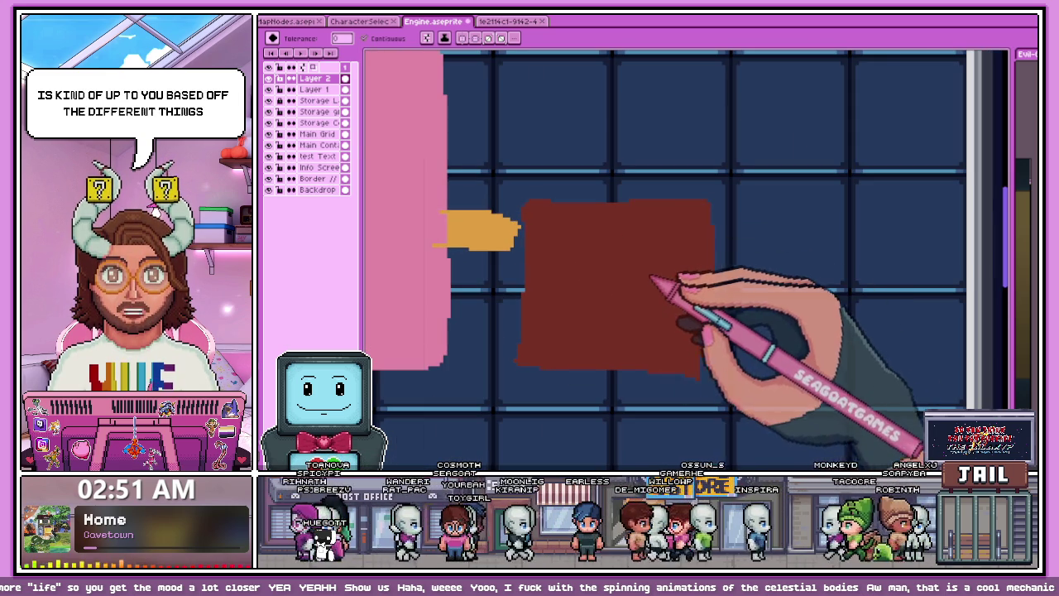
{"action": "scroll", "coordinate": [610, 281], "scroll_direction": "down", "scroll_amount": 1}
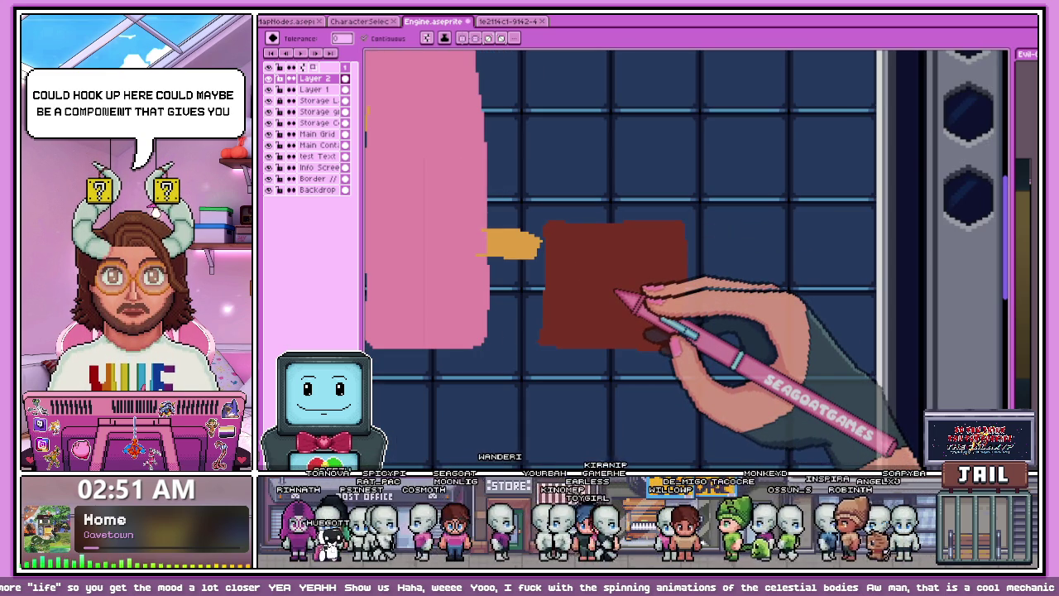
{"action": "scroll", "coordinate": [616, 291], "scroll_direction": "down", "scroll_amount": 1}
{"action": "scroll", "coordinate": [589, 318], "scroll_direction": "up", "scroll_amount": 2}
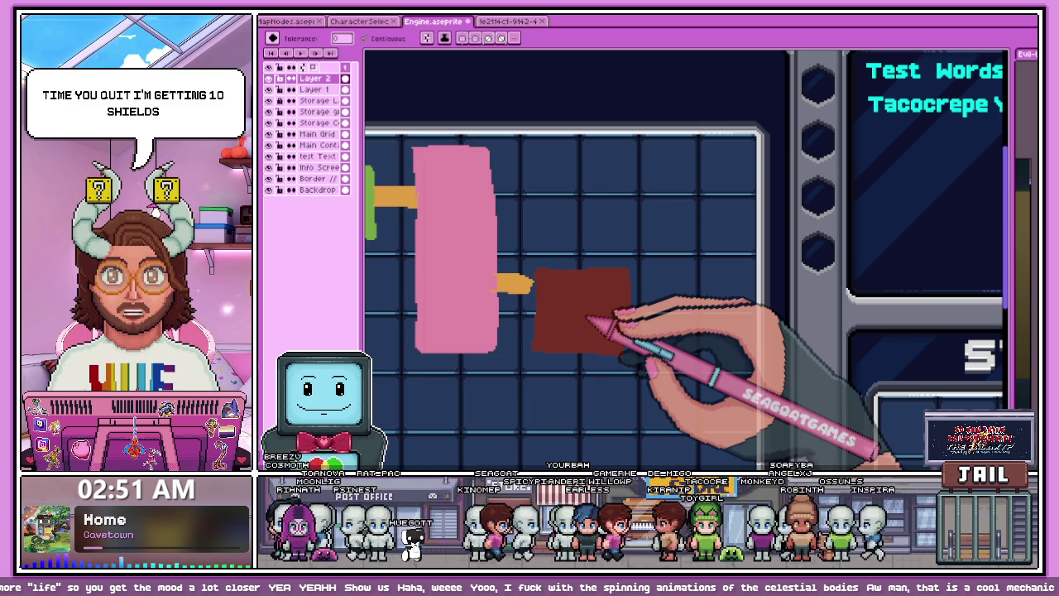
{"action": "scroll", "coordinate": [589, 318], "scroll_direction": "down", "scroll_amount": 5}
{"action": "scroll", "coordinate": [574, 319], "scroll_direction": "up", "scroll_amount": 1}
{"action": "scroll", "coordinate": [586, 347], "scroll_direction": "up", "scroll_amount": 2}
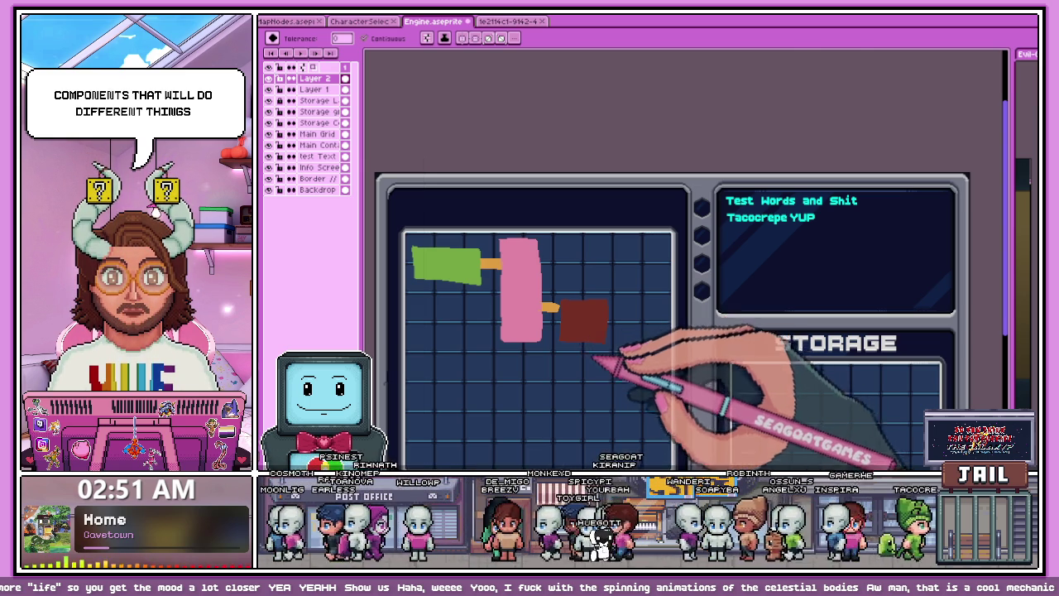
{"action": "scroll", "coordinate": [588, 364], "scroll_direction": "up", "scroll_amount": 2}
{"action": "scroll", "coordinate": [592, 373], "scroll_direction": "down", "scroll_amount": 2}
{"action": "scroll", "coordinate": [613, 377], "scroll_direction": "up", "scroll_amount": 1}
{"action": "scroll", "coordinate": [608, 389], "scroll_direction": "up", "scroll_amount": 1}
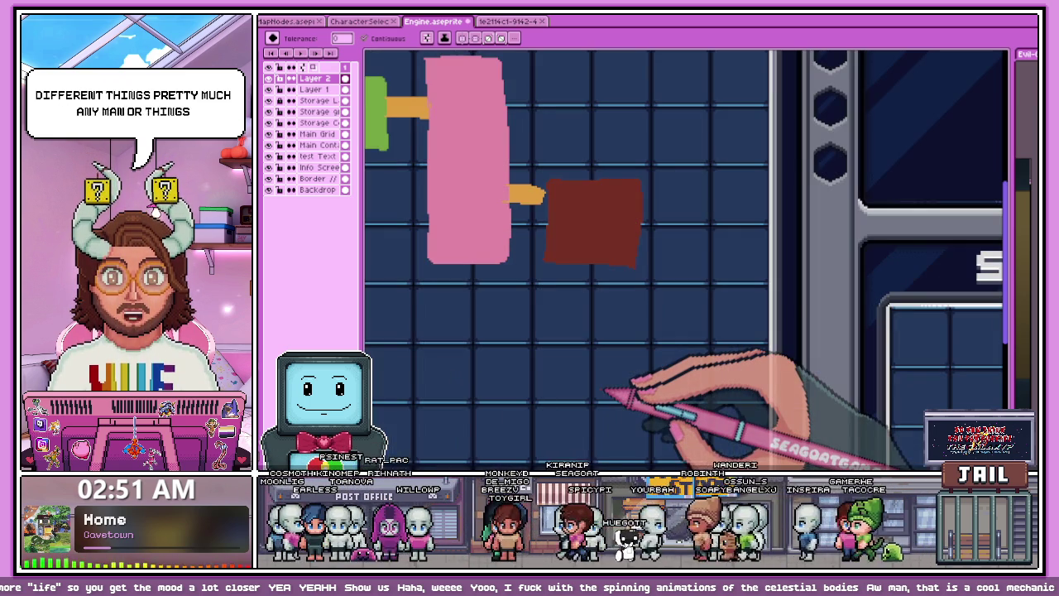
{"action": "scroll", "coordinate": [646, 372], "scroll_direction": "down", "scroll_amount": 1}
{"action": "scroll", "coordinate": [634, 347], "scroll_direction": "up", "scroll_amount": 1}
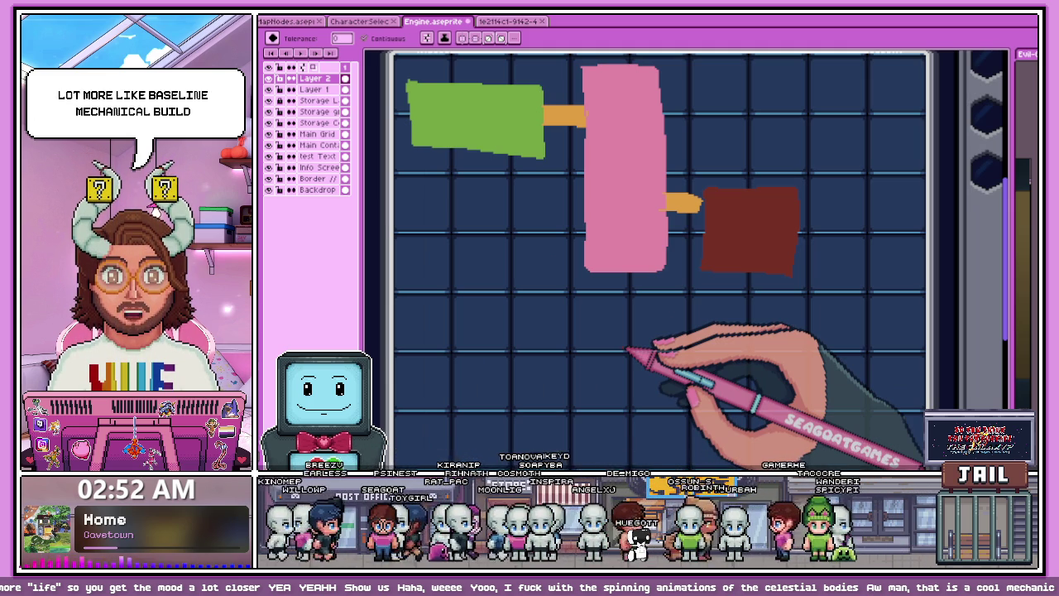
{"action": "scroll", "coordinate": [650, 289], "scroll_direction": "down", "scroll_amount": 2}
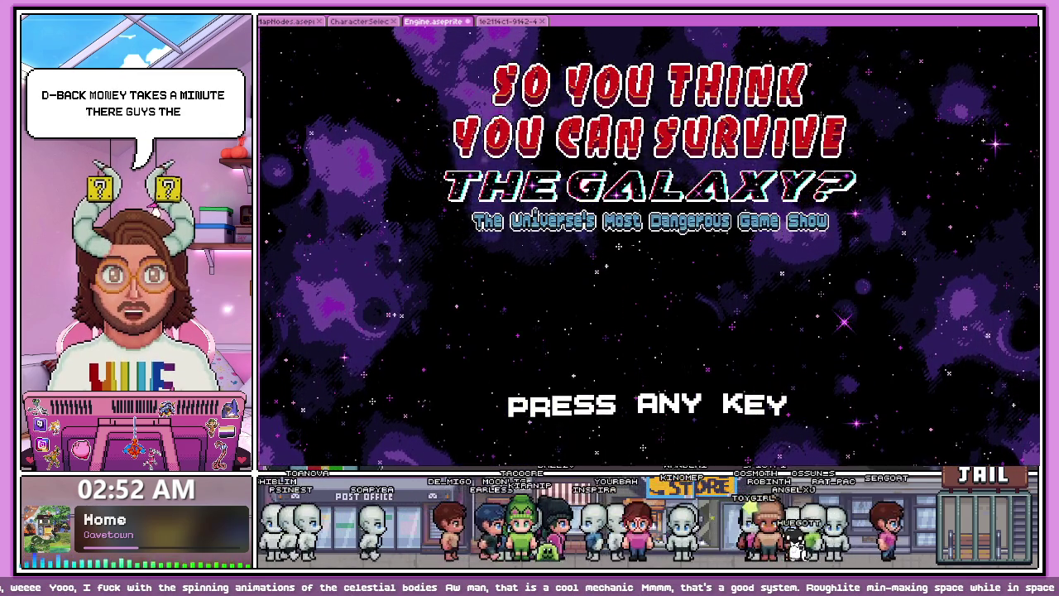
Leave the title screen and highlight PLAY in the main menu
{"action": "key", "text": "Return"}
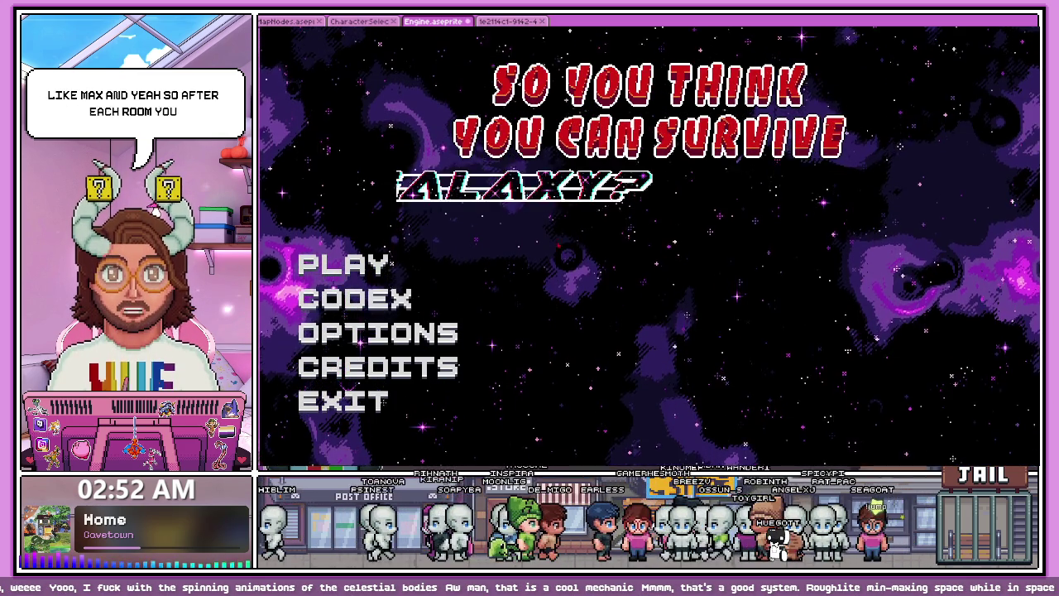
{"action": "key", "text": "Down"}
{"action": "key", "text": "Down"}
{"action": "key", "text": "Up"}
{"action": "key", "text": "Up"}
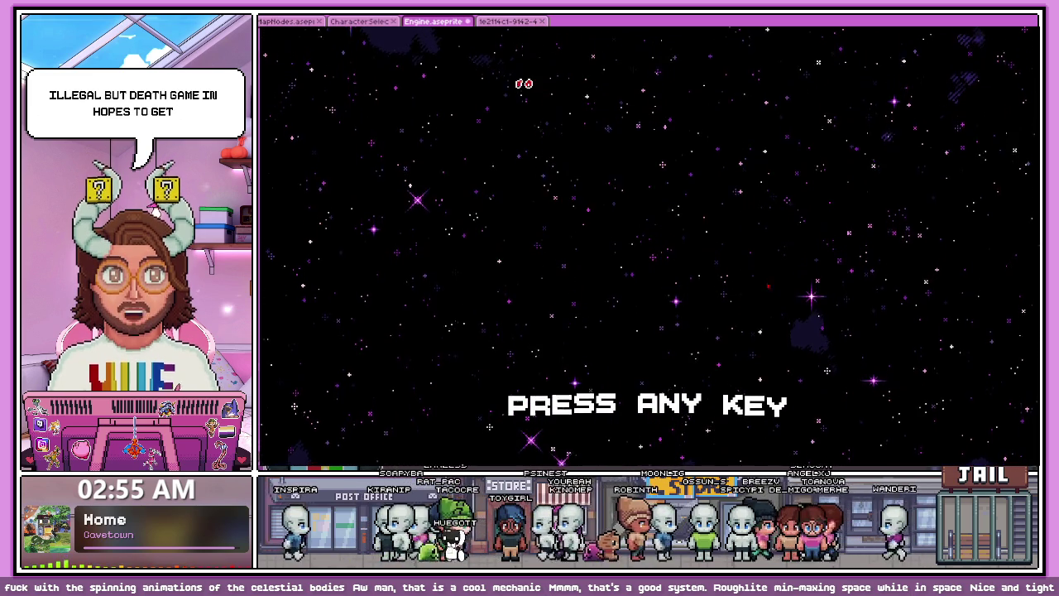
Dismiss the title screen and return to Engine.aseprite in Aseprite
{"action": "key", "text": "Return"}
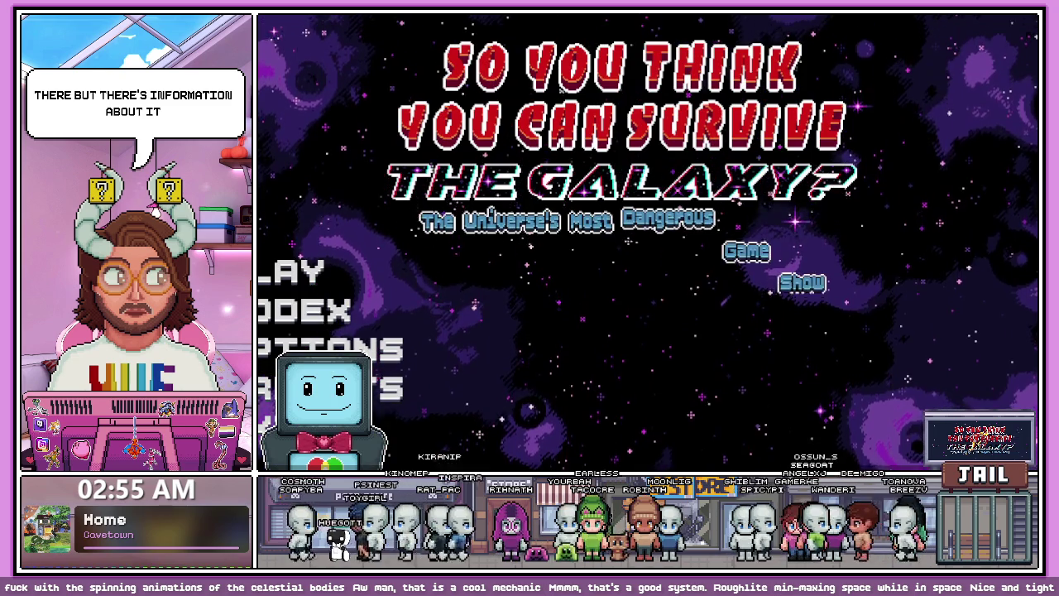
{"action": "key", "text": "alt+Tab"}
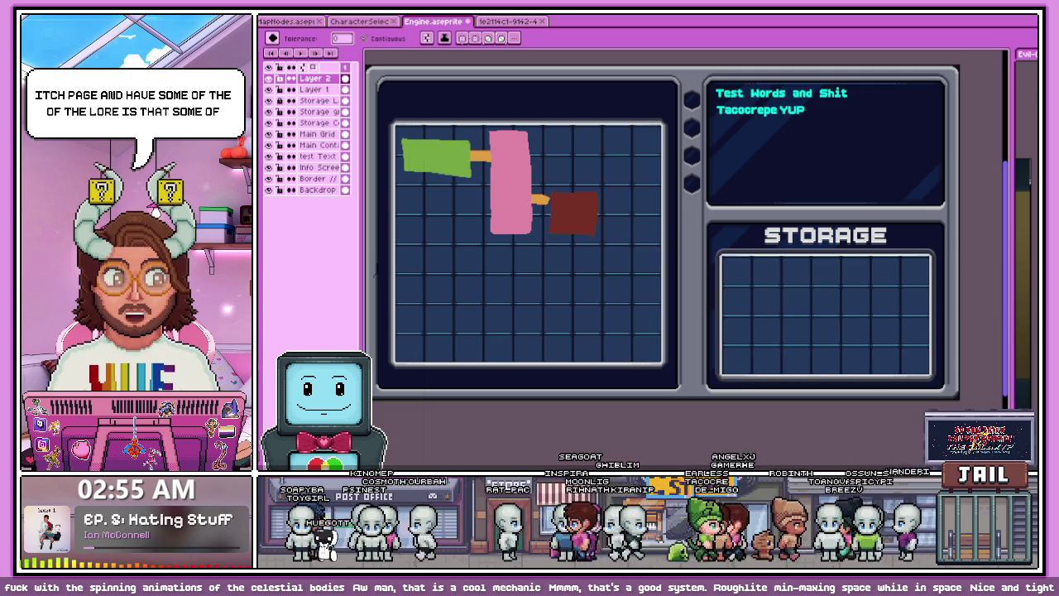
Switch to the browser showing the game's itch.io page
{"action": "key", "text": "alt+Tab"}
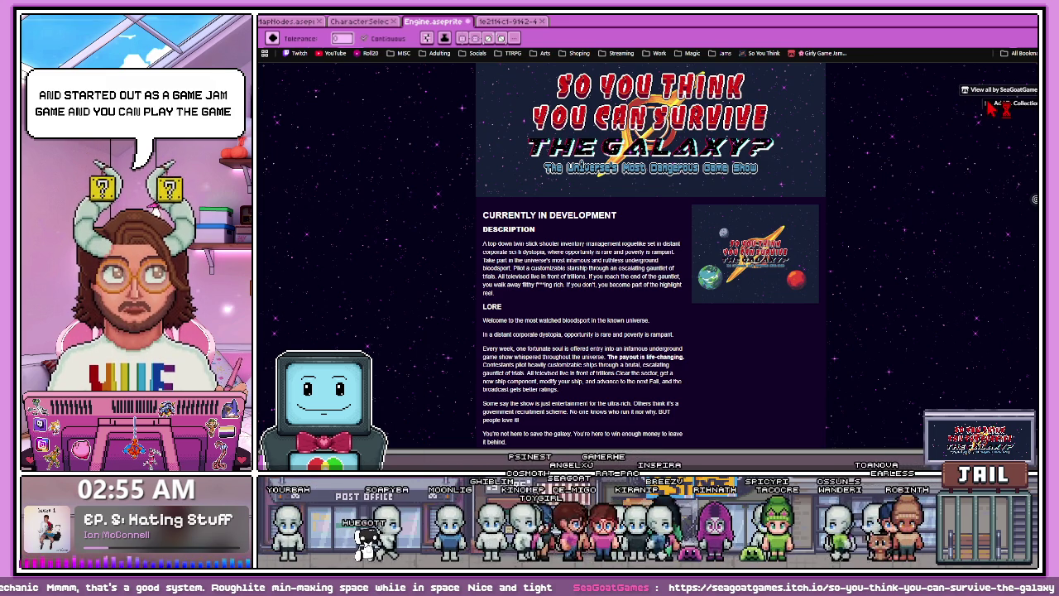
{"action": "left_click", "coordinate": [1001, 89]}
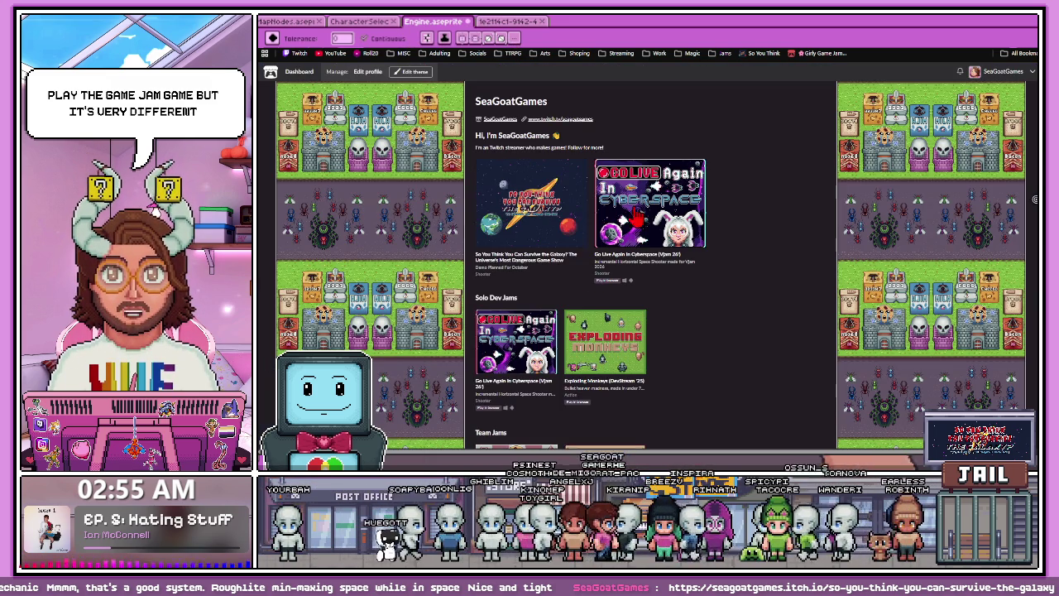
{"action": "left_click", "coordinate": [656, 221]}
{"action": "scroll", "coordinate": [645, 248], "scroll_direction": "down", "scroll_amount": 3}
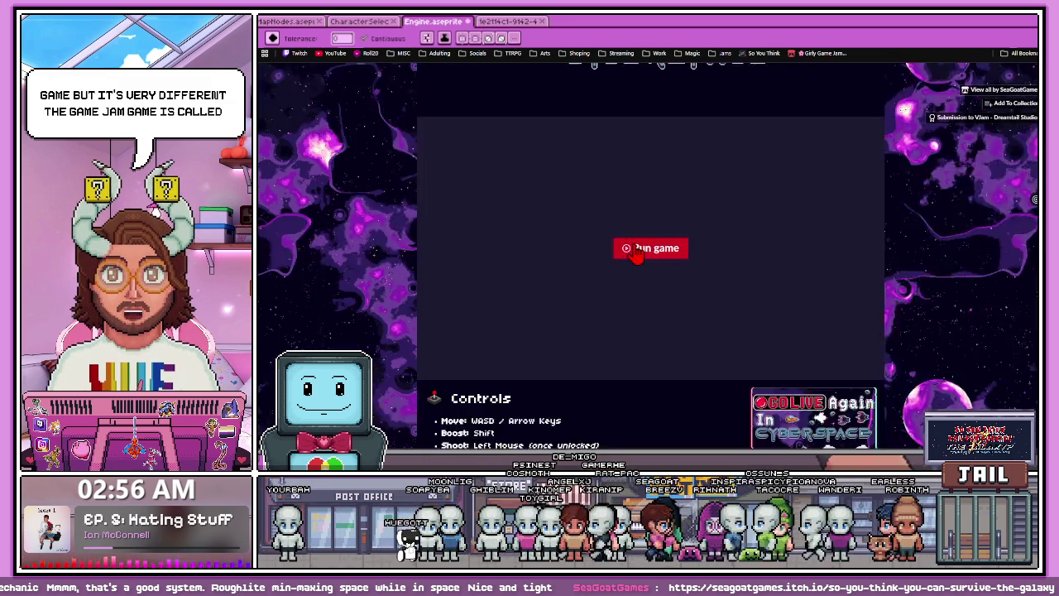
{"action": "left_click", "coordinate": [672, 170]}
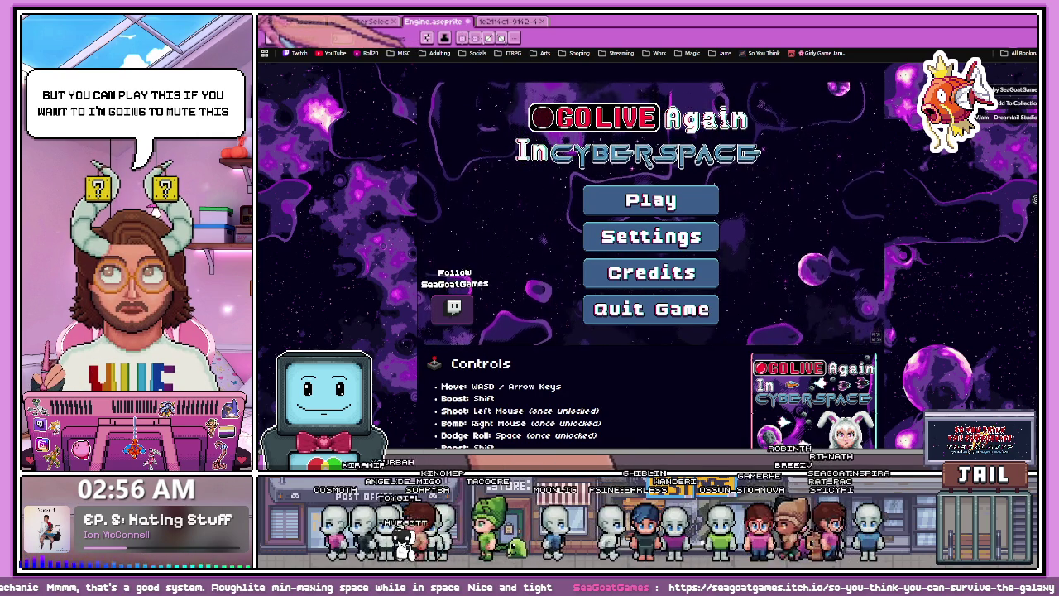
{"action": "key", "text": "Escape"}
{"action": "scroll", "coordinate": [505, 232], "scroll_direction": "down", "scroll_amount": 1}
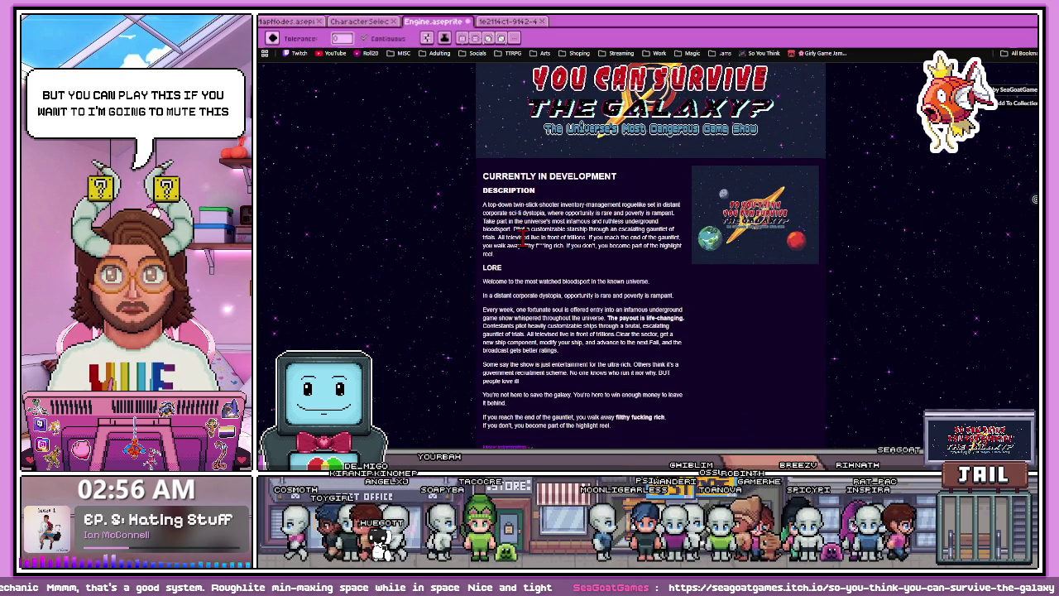
Read further down the Survive the Galaxy description, then go back to the Go Live Again In Cyberspace page
{"action": "scroll", "coordinate": [492, 182], "scroll_direction": "down", "scroll_amount": 1}
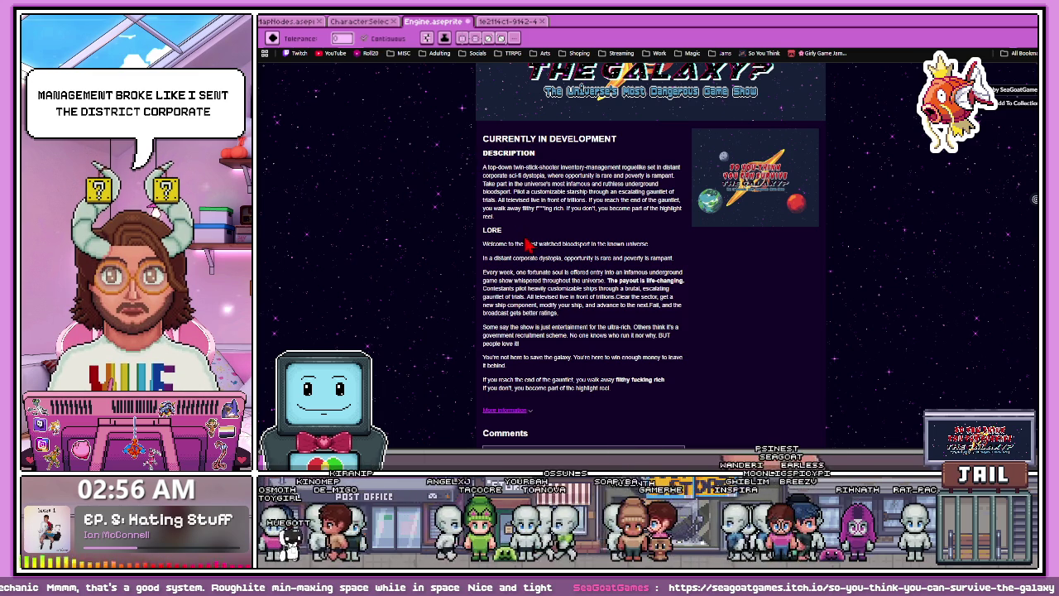
{"action": "scroll", "coordinate": [496, 259], "scroll_direction": "down", "scroll_amount": 1}
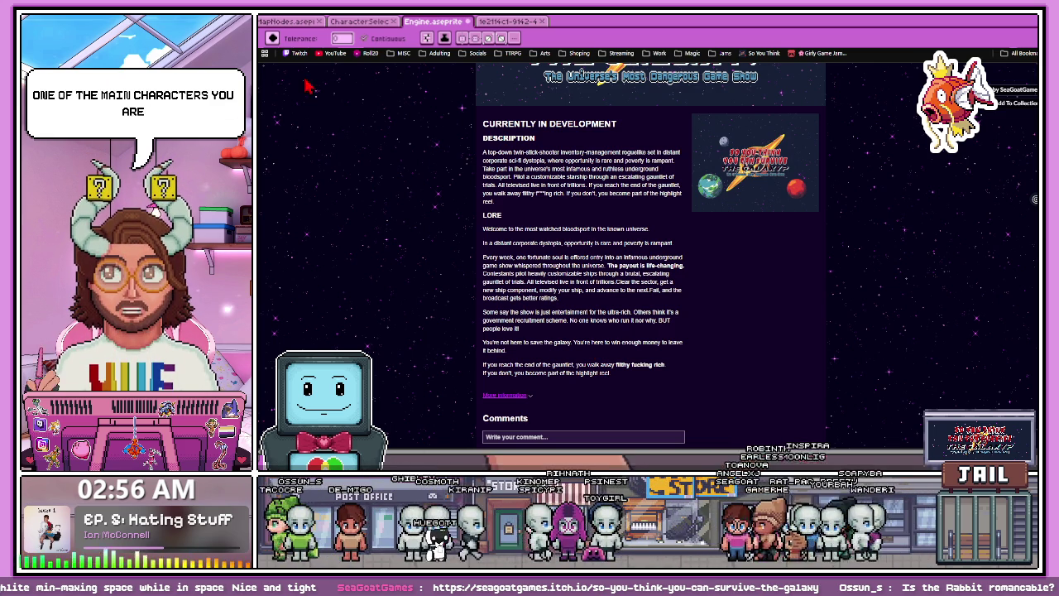
{"action": "scroll", "coordinate": [570, 248], "scroll_direction": "down", "scroll_amount": 1}
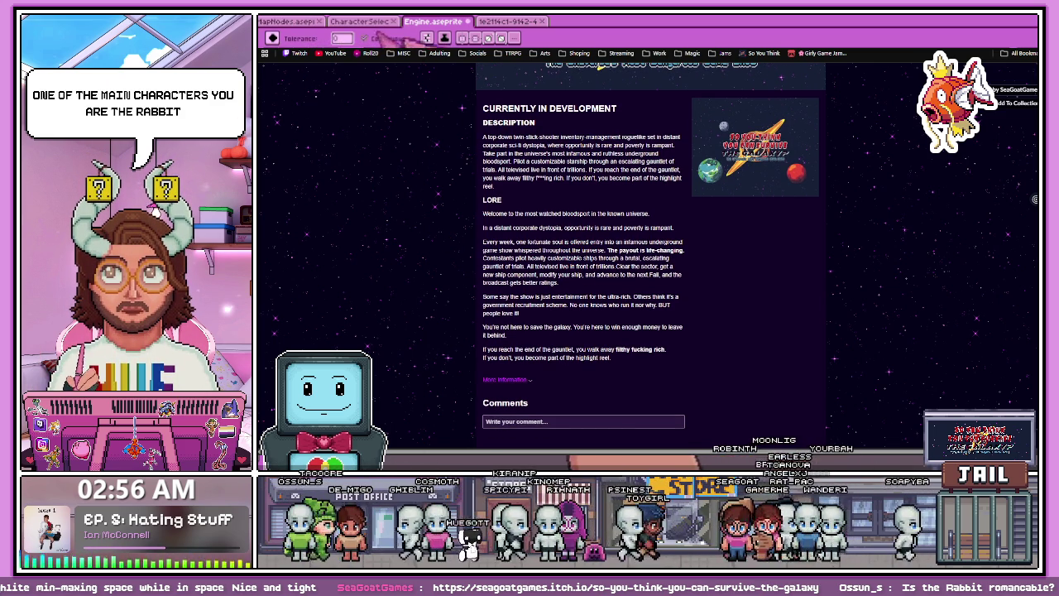
{"action": "key", "text": "alt+Left"}
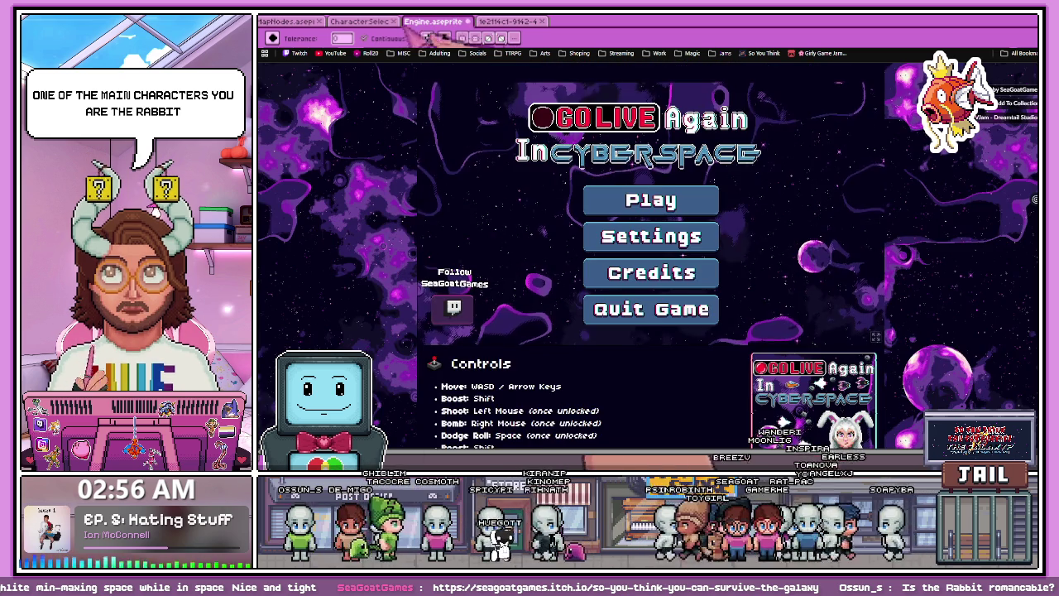
Scroll through the page and navigate back to the In Cyberspace game page
{"action": "scroll", "coordinate": [839, 391], "scroll_direction": "down", "scroll_amount": 2}
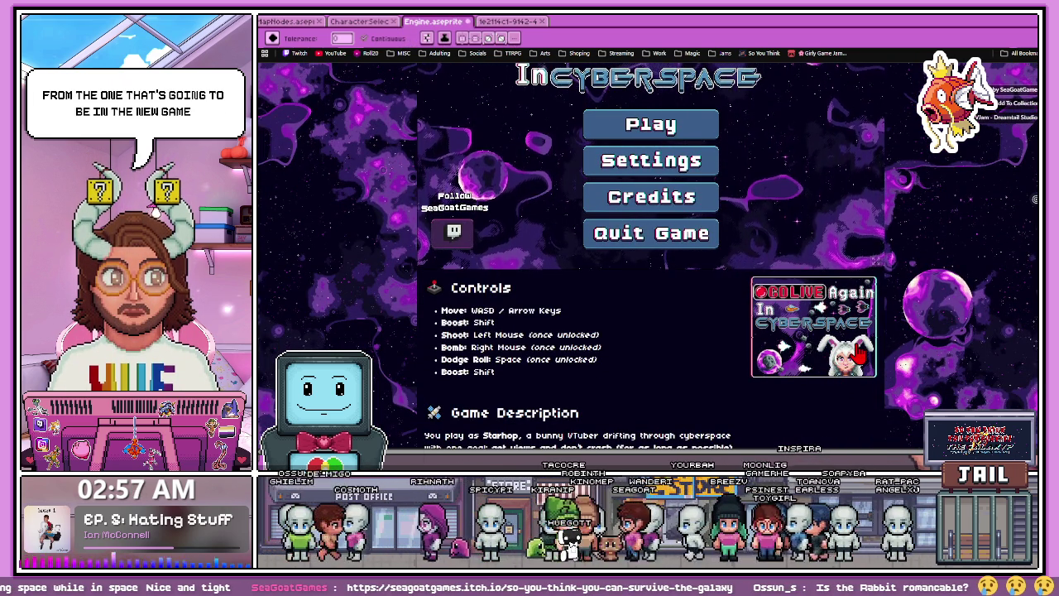
{"action": "scroll", "coordinate": [588, 299], "scroll_direction": "down", "scroll_amount": 5}
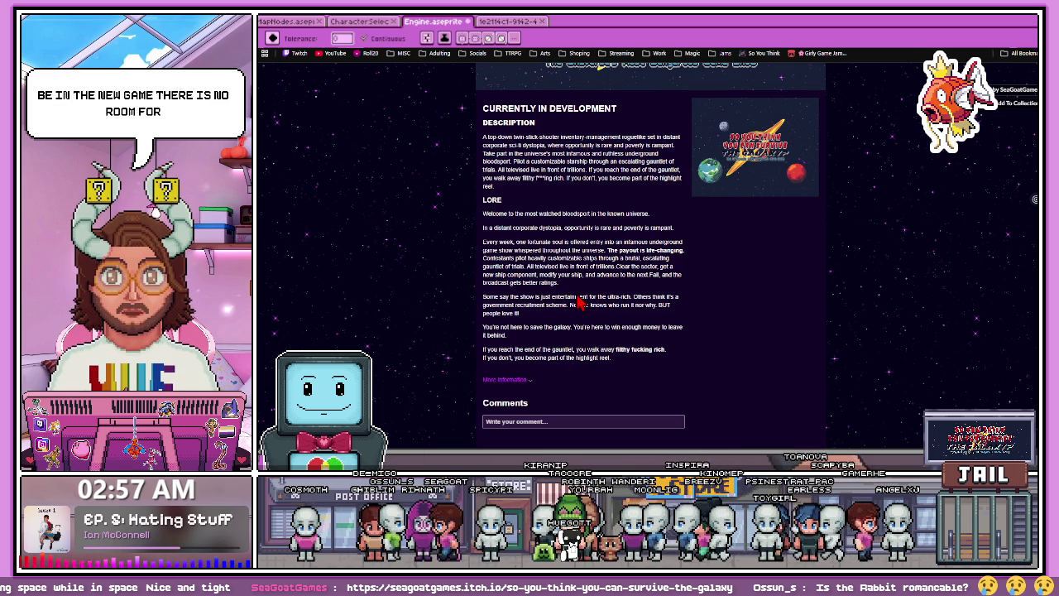
{"action": "key", "text": "alt+Left"}
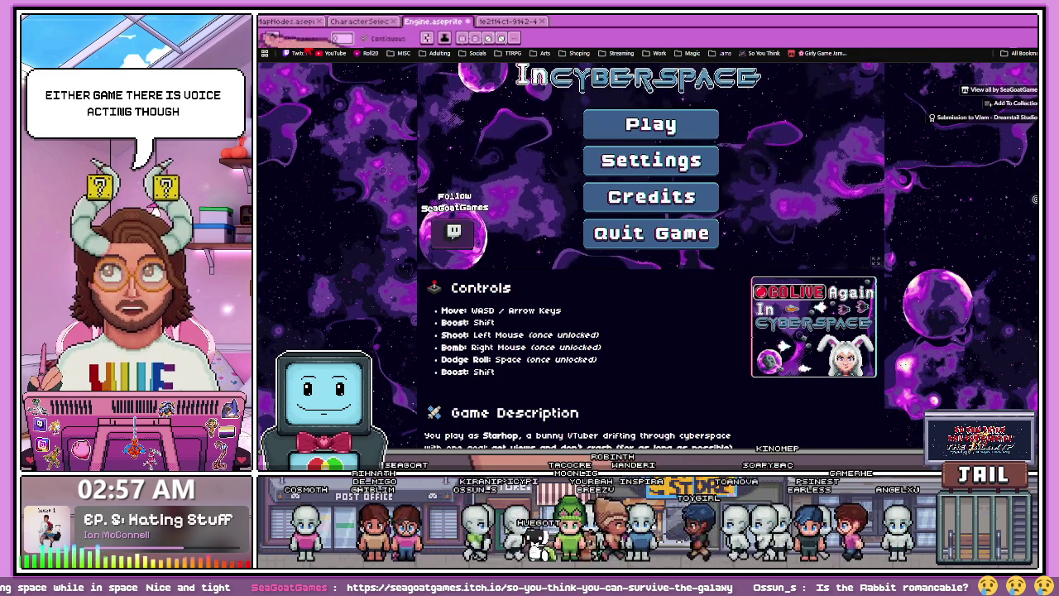
Start the embedded Go Live Again In Cyberspace game and scroll around its menu
{"action": "left_click", "coordinate": [646, 137]}
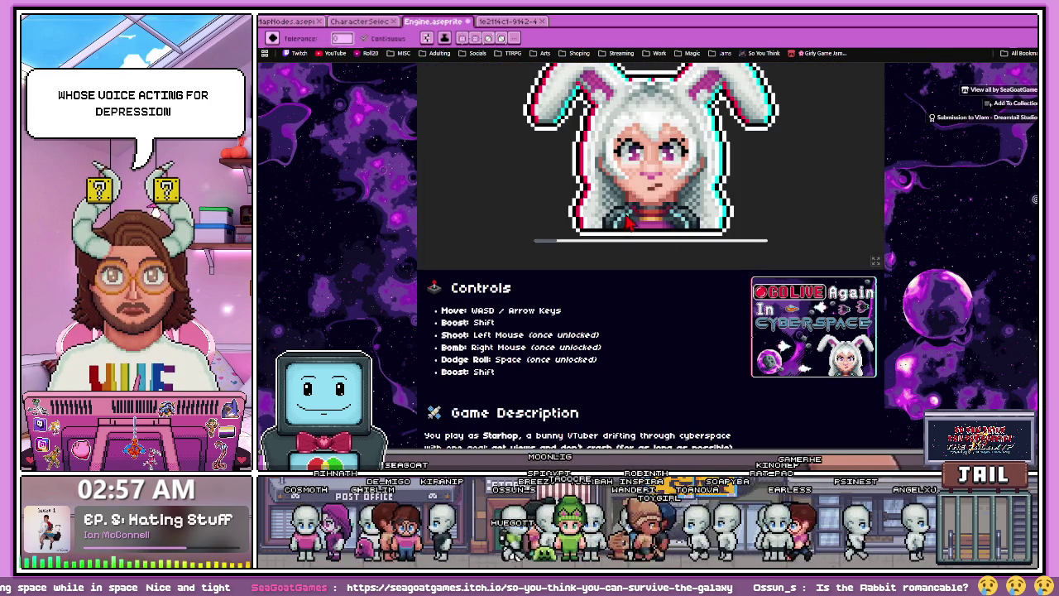
{"action": "scroll", "coordinate": [669, 256], "scroll_direction": "up", "scroll_amount": 2}
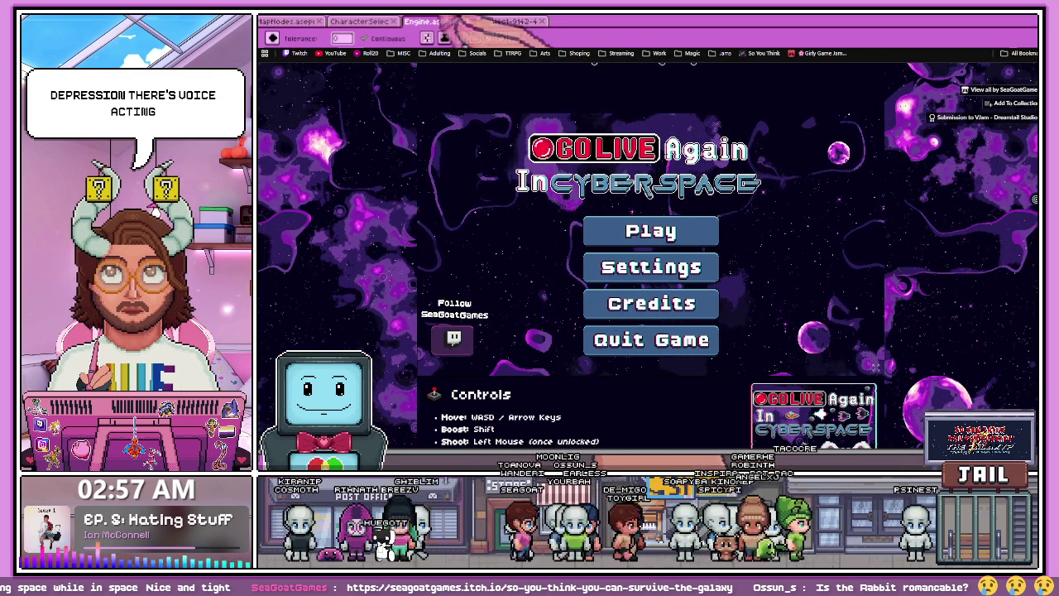
{"action": "scroll", "coordinate": [642, 279], "scroll_direction": "down", "scroll_amount": 5}
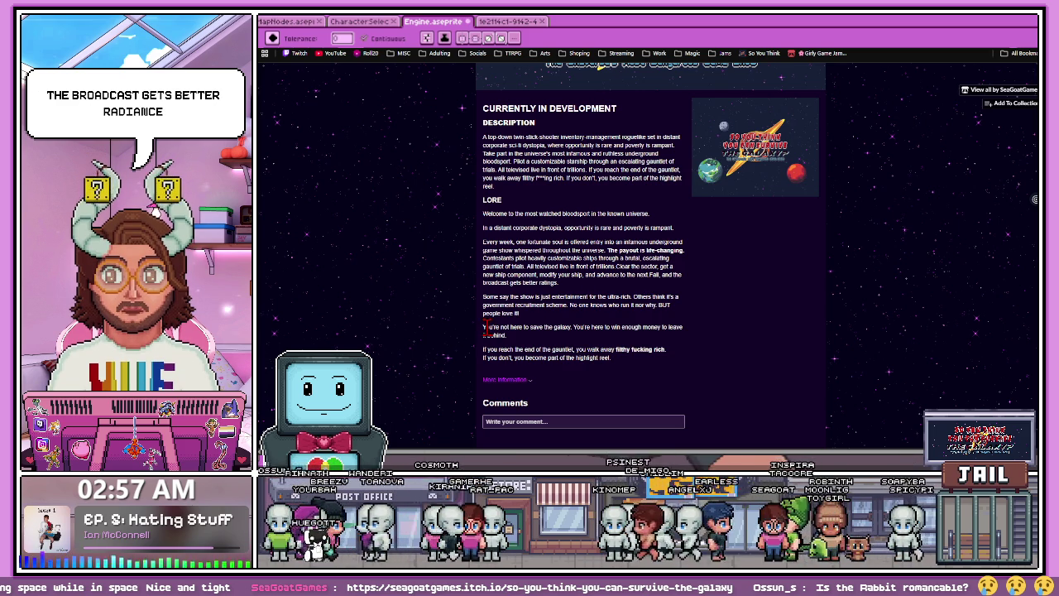
Highlight and clear the lore lines about walking away rich and the highlight reel
{"action": "left_click", "coordinate": [597, 327]}
{"action": "left_click_drag", "start_coordinate": [638, 328], "coordinate": [693, 345]}
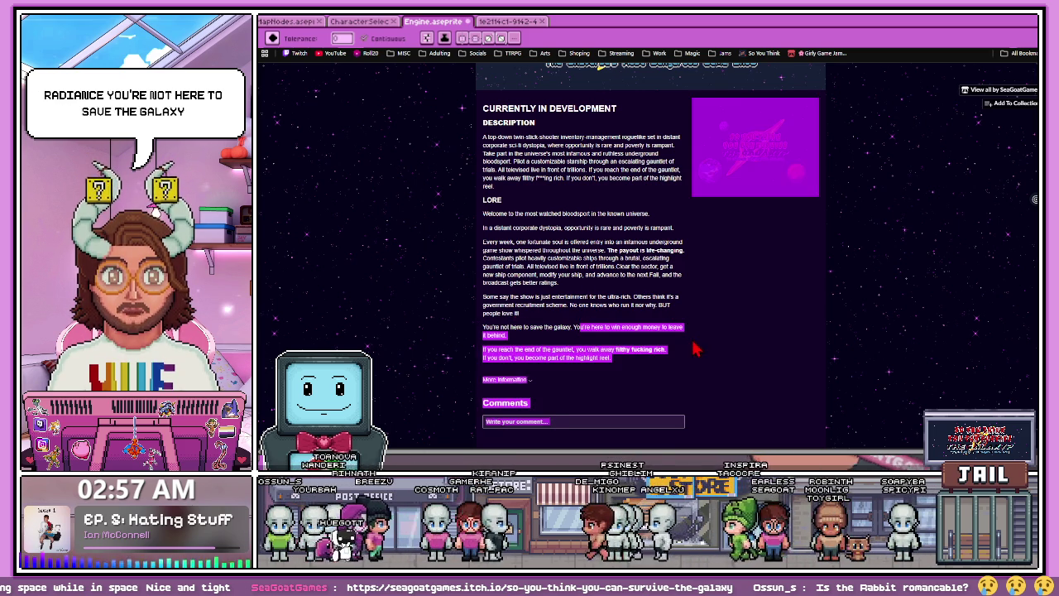
{"action": "left_click", "coordinate": [527, 349]}
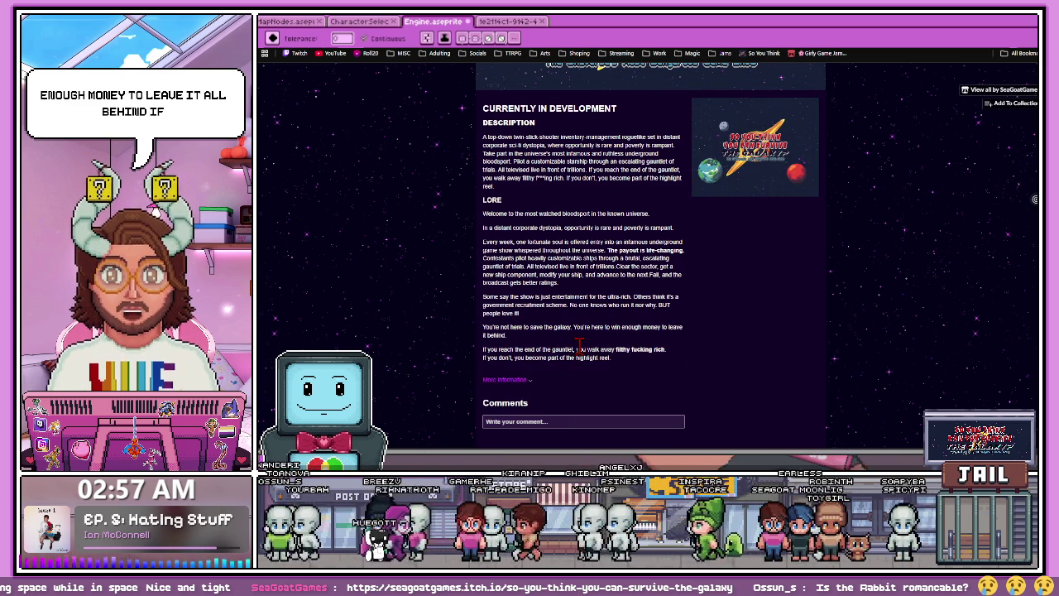
{"action": "left_click_drag", "start_coordinate": [590, 350], "coordinate": [676, 357]}
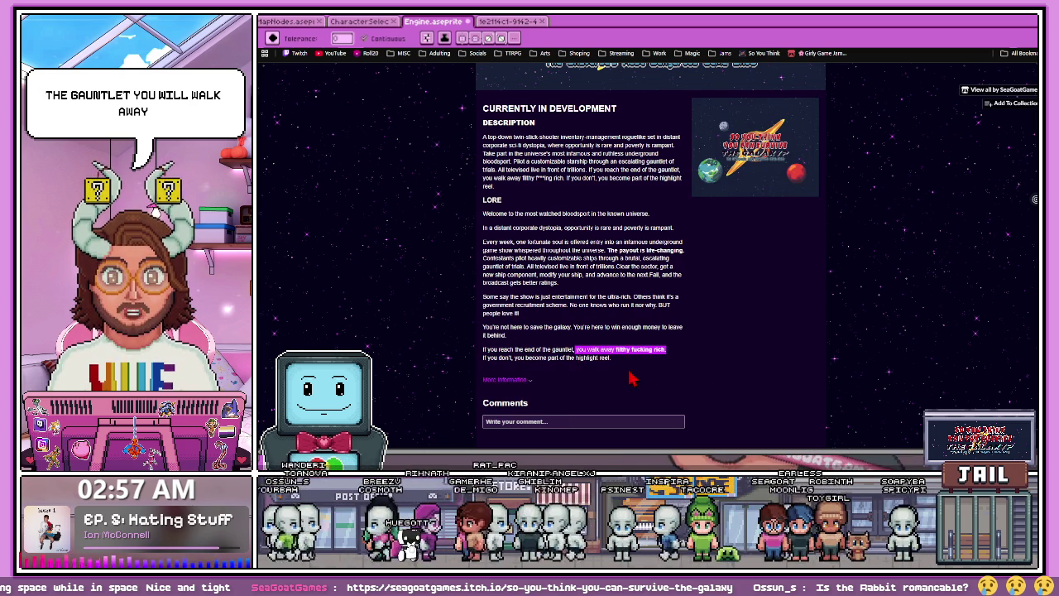
{"action": "left_click_drag", "start_coordinate": [524, 354], "coordinate": [625, 374]}
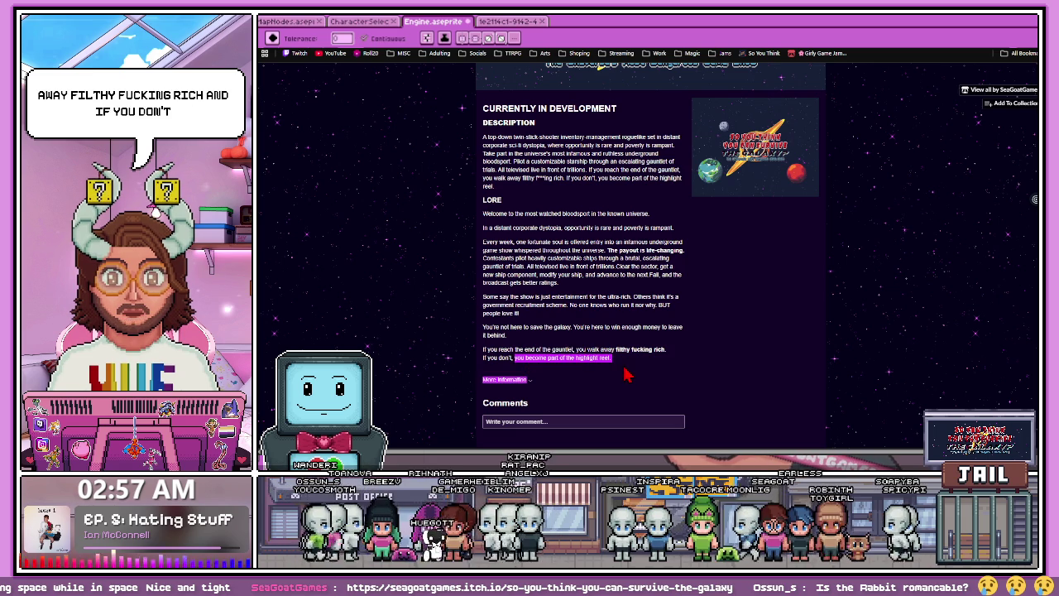
{"action": "left_click", "coordinate": [629, 374]}
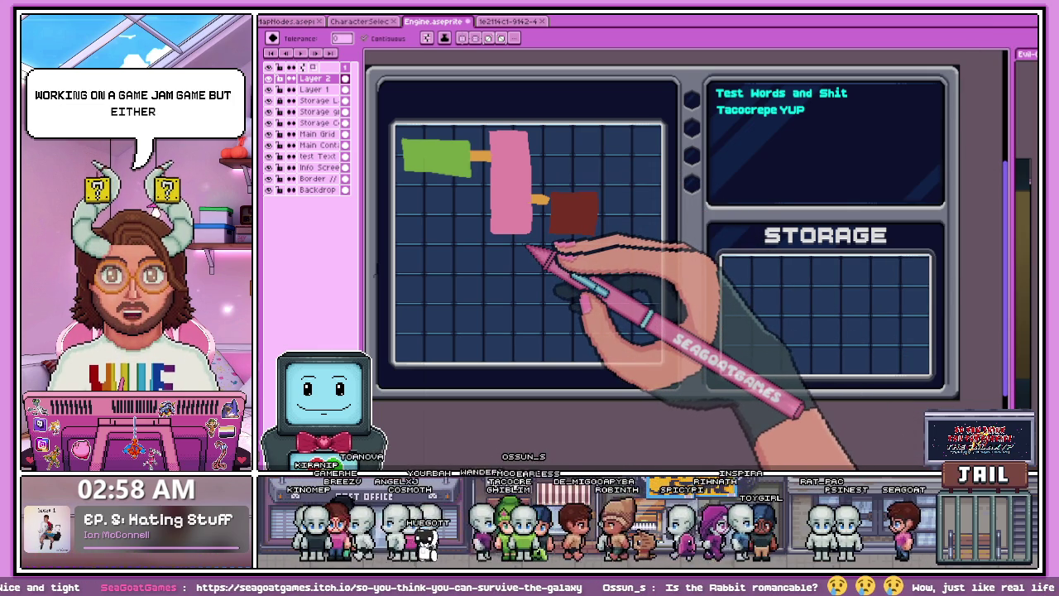
Hide Layer 2 so its green, pink and dark-red component blocks vanish from the Engine grid
{"action": "scroll", "coordinate": [496, 220], "scroll_direction": "down", "scroll_amount": 3}
{"action": "scroll", "coordinate": [637, 175], "scroll_direction": "up", "scroll_amount": 3}
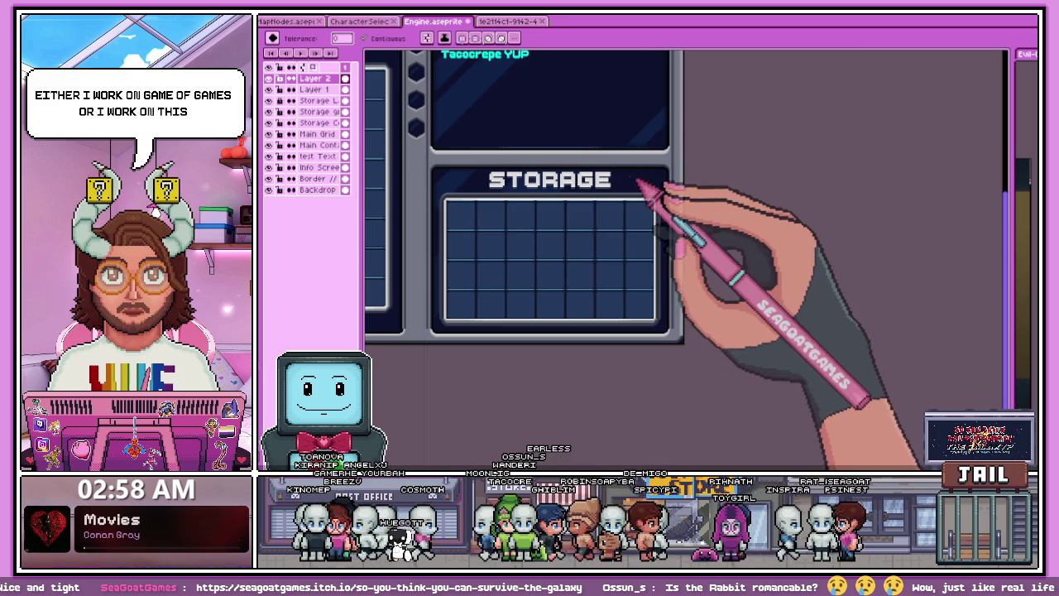
{"action": "scroll", "coordinate": [476, 184], "scroll_direction": "up", "scroll_amount": 2}
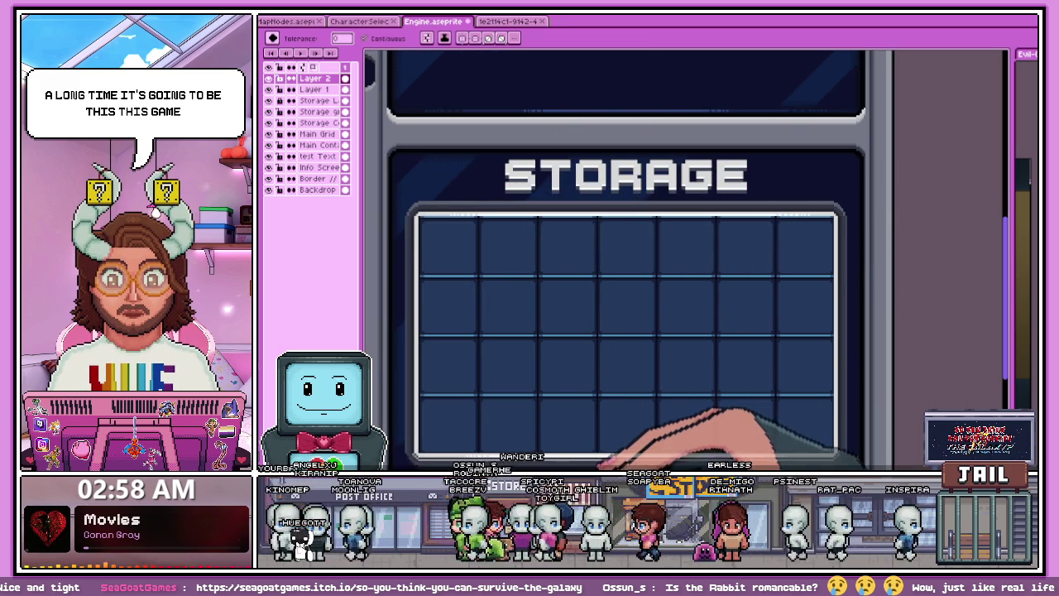
{"action": "scroll", "coordinate": [673, 319], "scroll_direction": "down", "scroll_amount": 2}
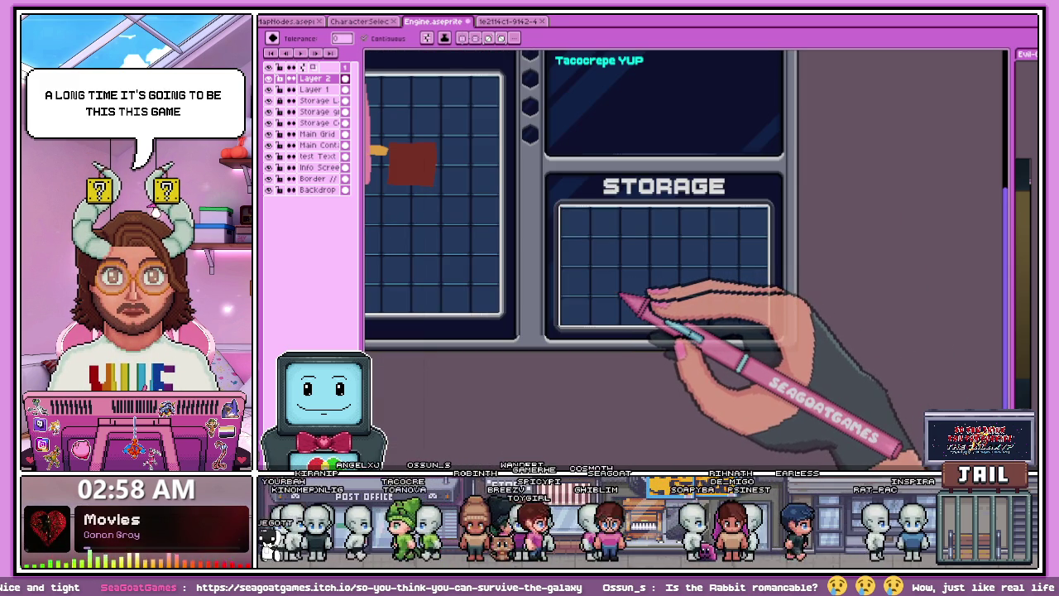
{"action": "scroll", "coordinate": [638, 303], "scroll_direction": "down", "scroll_amount": 2}
{"action": "scroll", "coordinate": [568, 284], "scroll_direction": "up", "scroll_amount": 2}
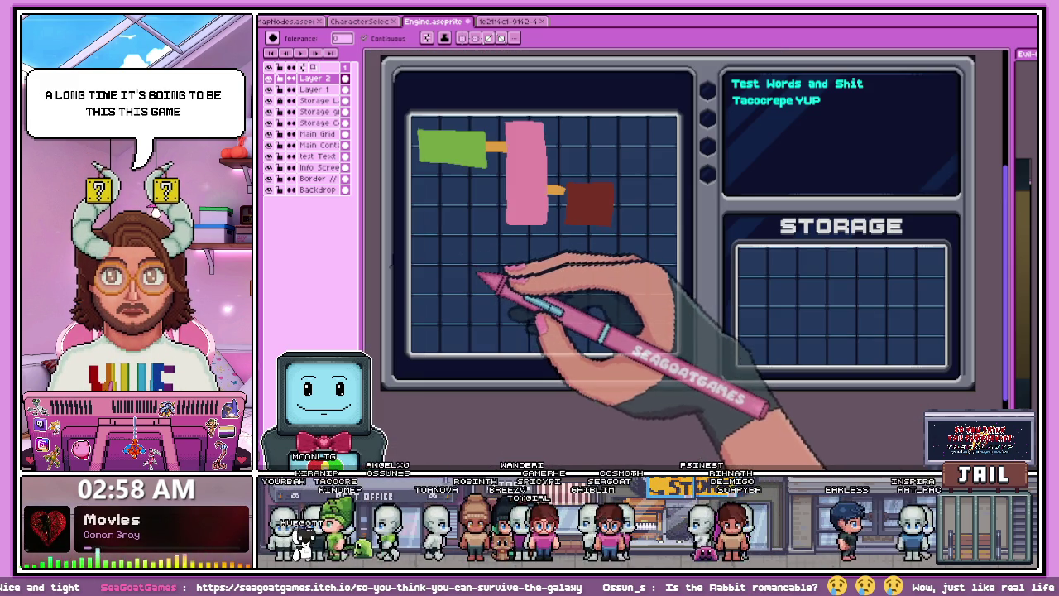
{"action": "left_click", "coordinate": [268, 77]}
{"action": "scroll", "coordinate": [579, 207], "scroll_direction": "down", "scroll_amount": 1}
{"action": "scroll", "coordinate": [662, 220], "scroll_direction": "up", "scroll_amount": 1}
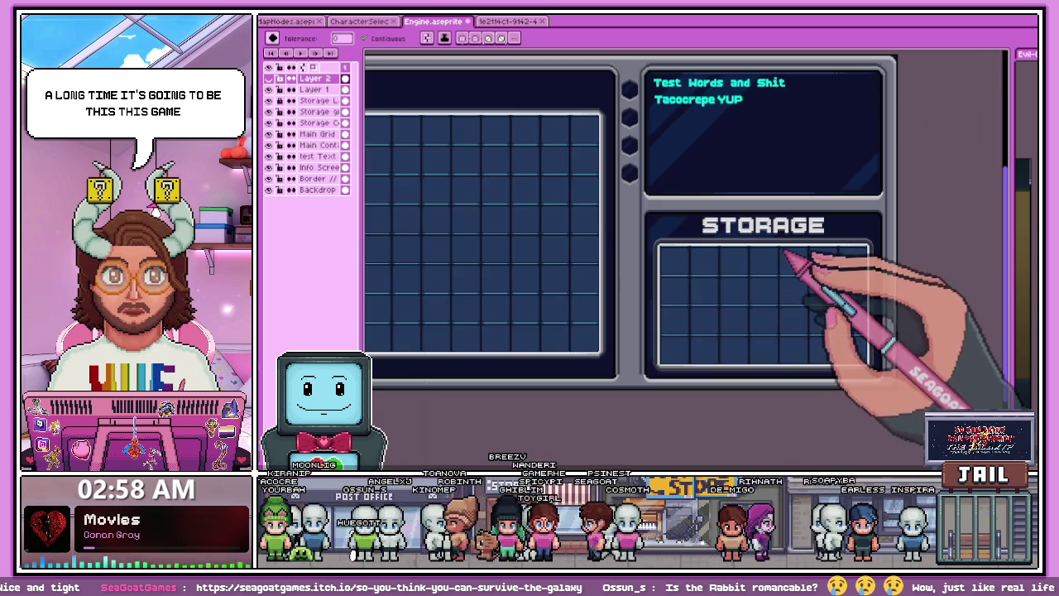
{"action": "scroll", "coordinate": [666, 132], "scroll_direction": "up", "scroll_amount": 1}
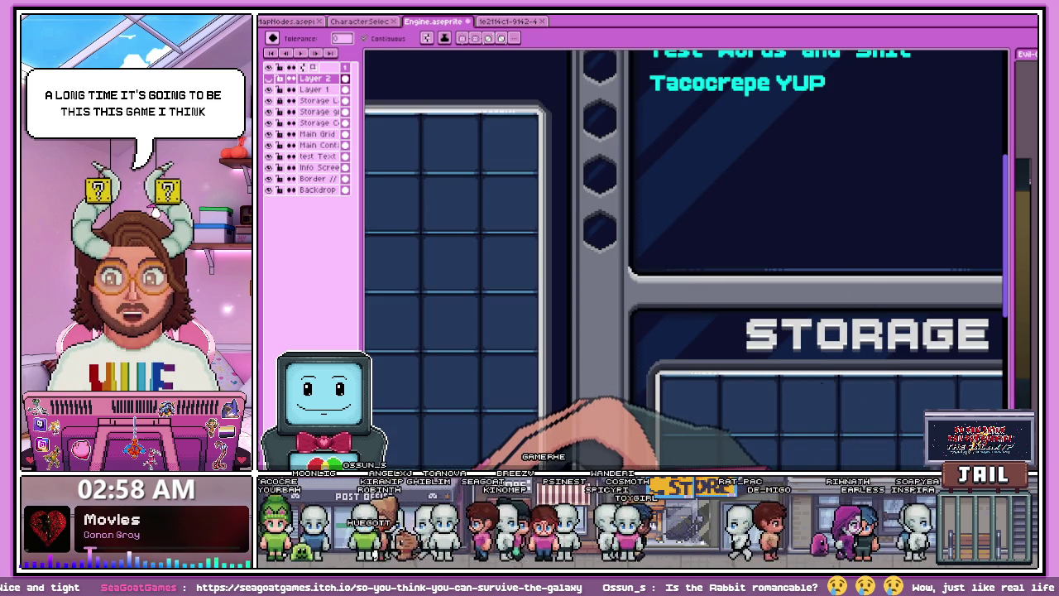
{"action": "key", "text": "alt+Tab"}
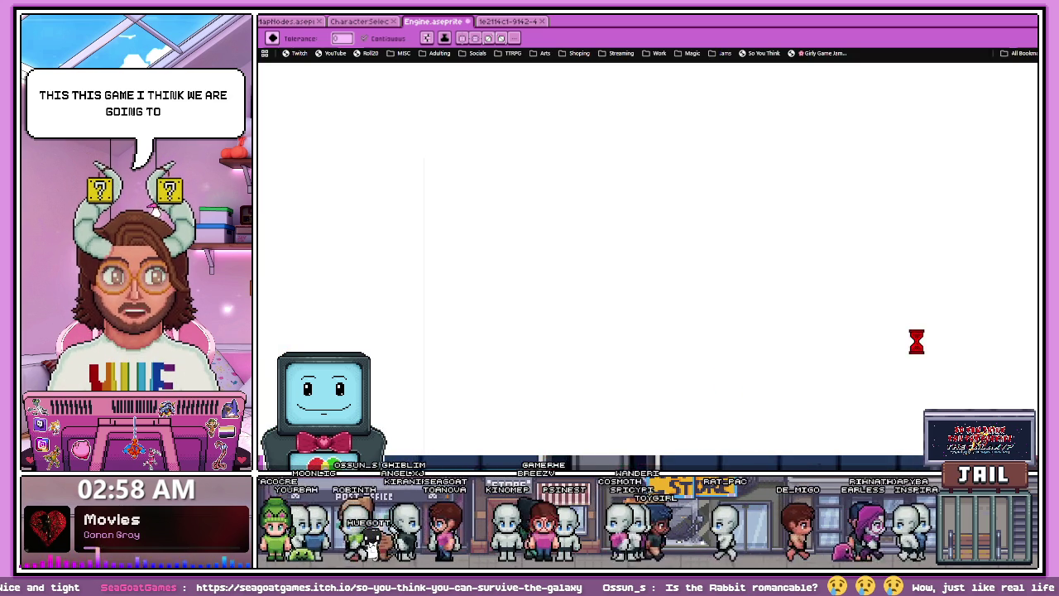
{"action": "key", "text": "alt+Tab"}
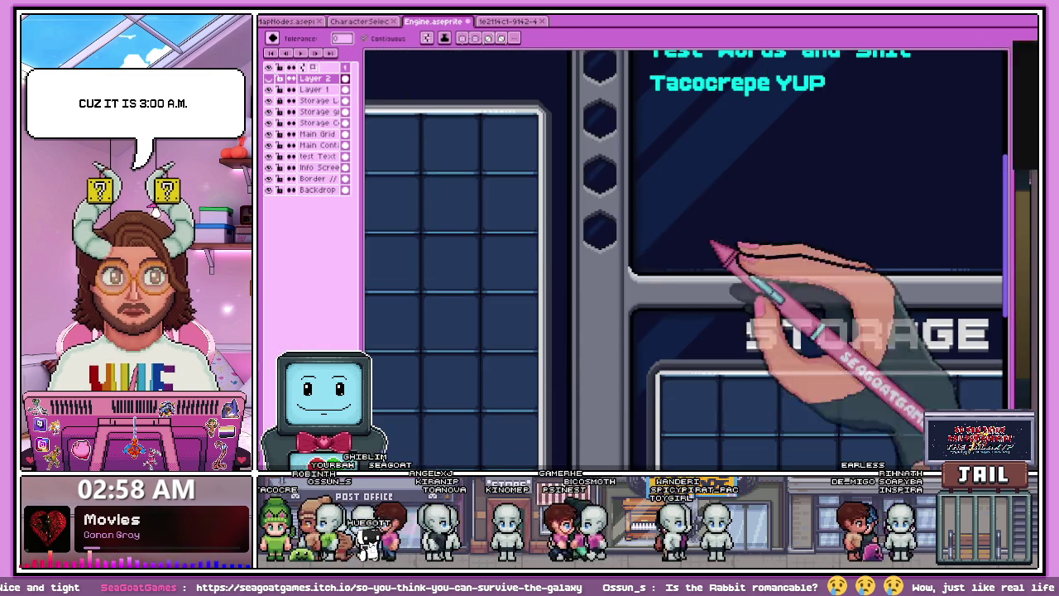